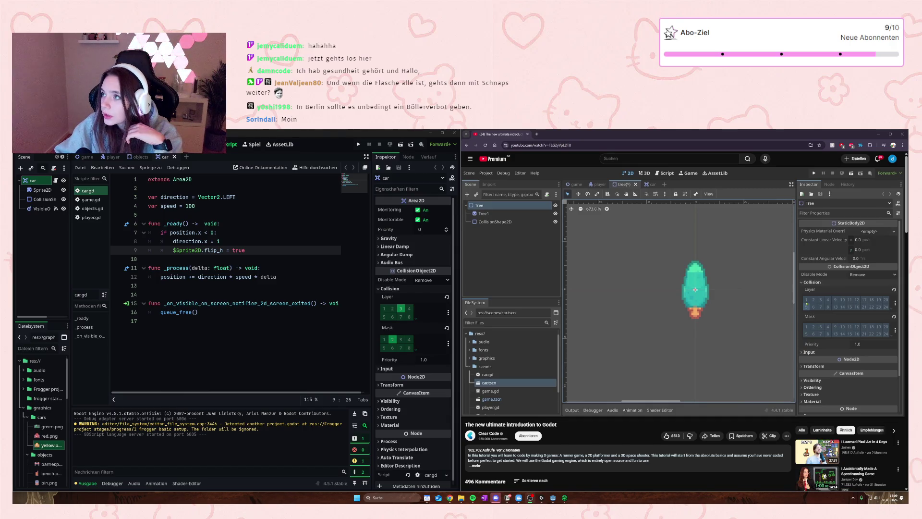
# - Play the Godot tutorial video, then pause it at the car scene section
pyautogui.click(691, 321)
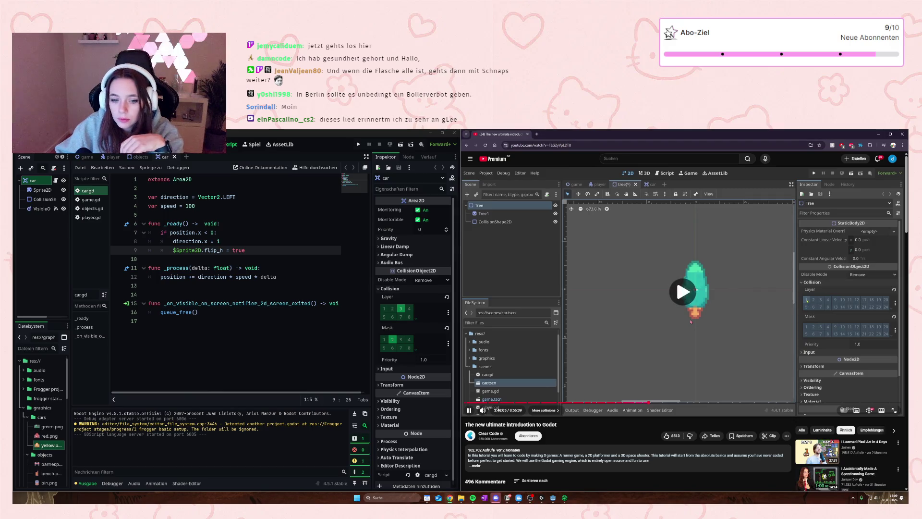
pyautogui.click(691, 324)
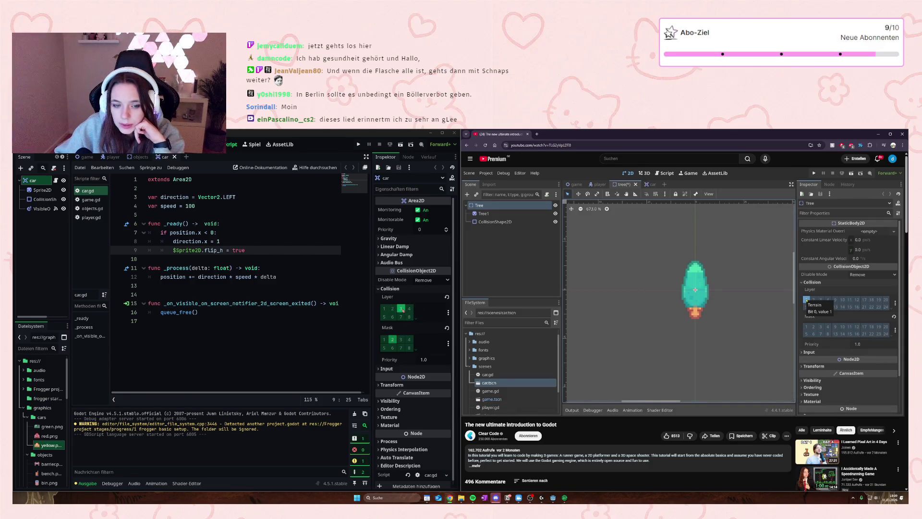
pyautogui.moveTo(402, 305)
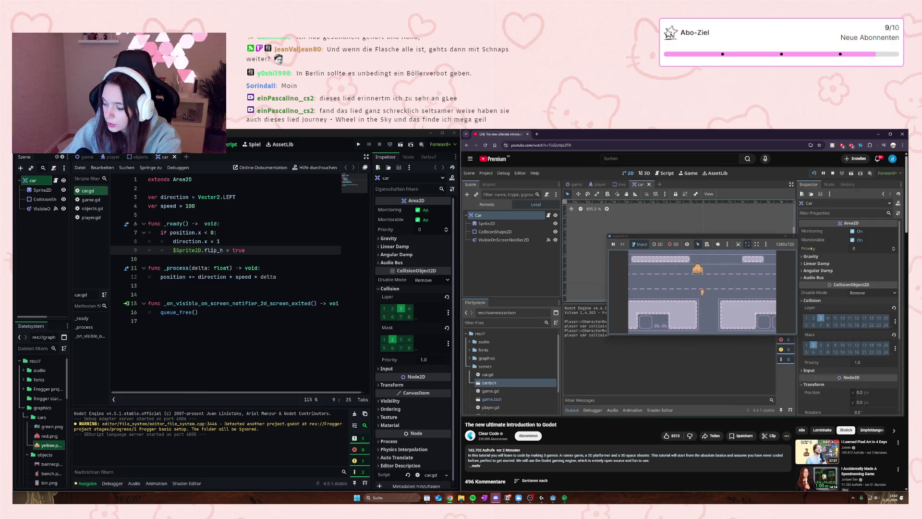
pyautogui.click(691, 338)
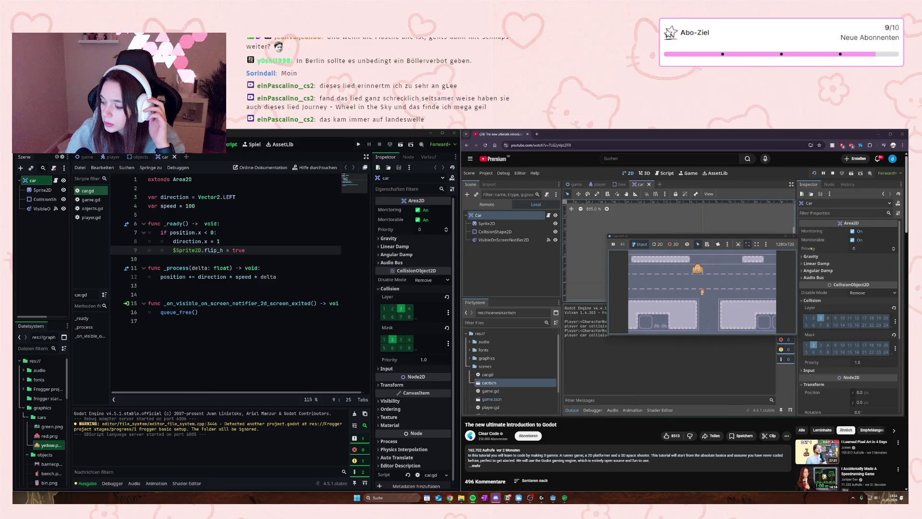
# - Resume the tutorial video, then launch the Frogger game to test it
pyautogui.moveTo(815, 334)
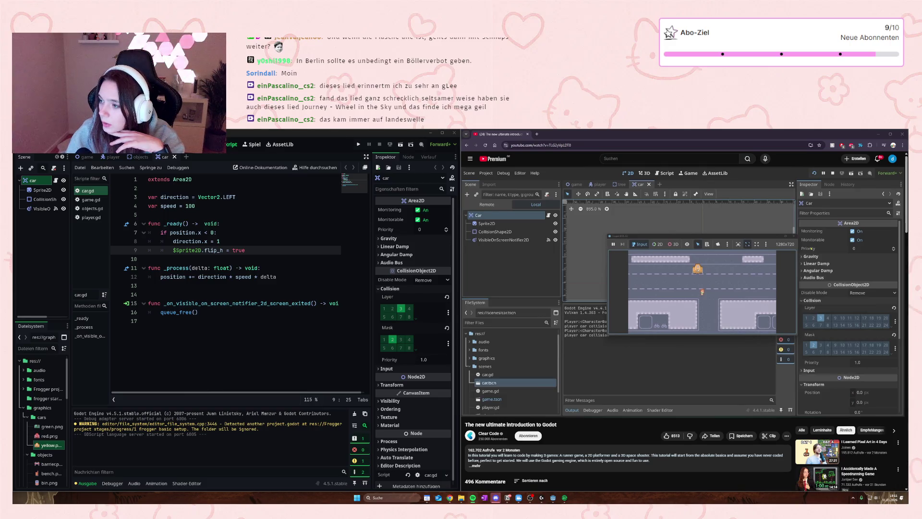
pyautogui.moveTo(602, 307)
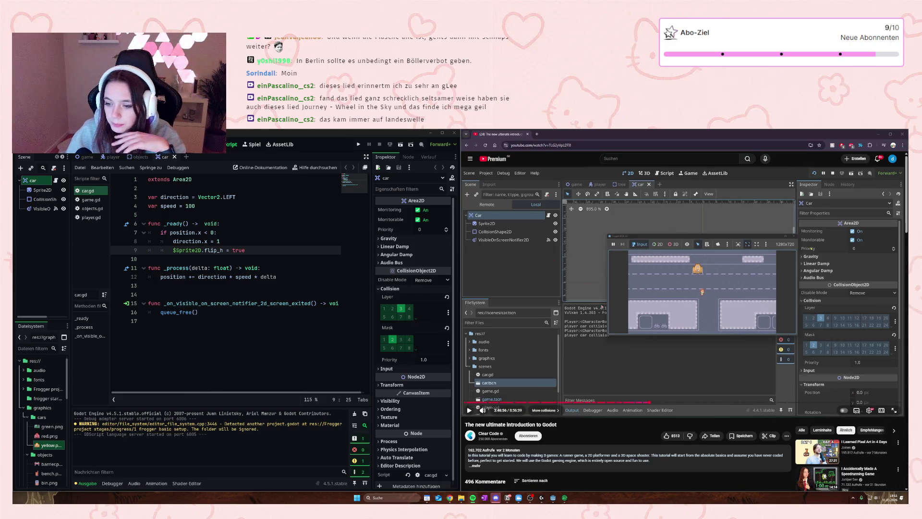
pyautogui.click(624, 298)
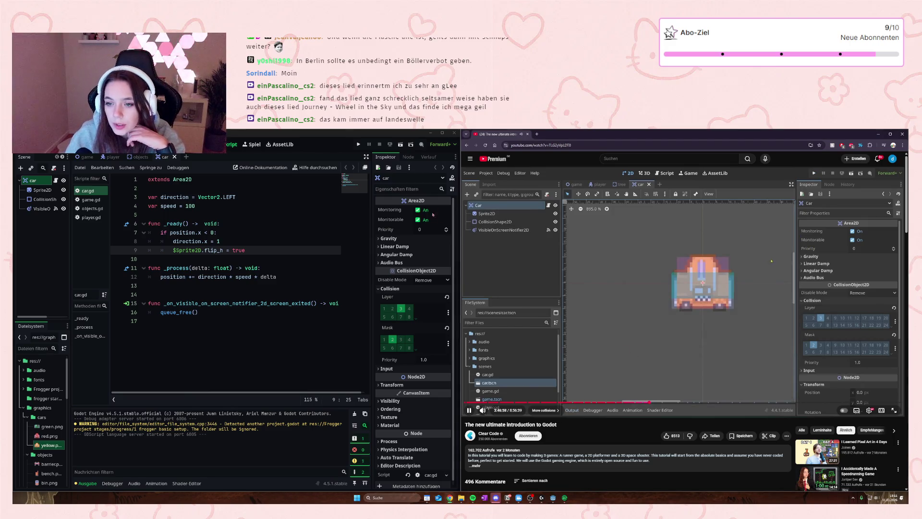
pyautogui.click(358, 144)
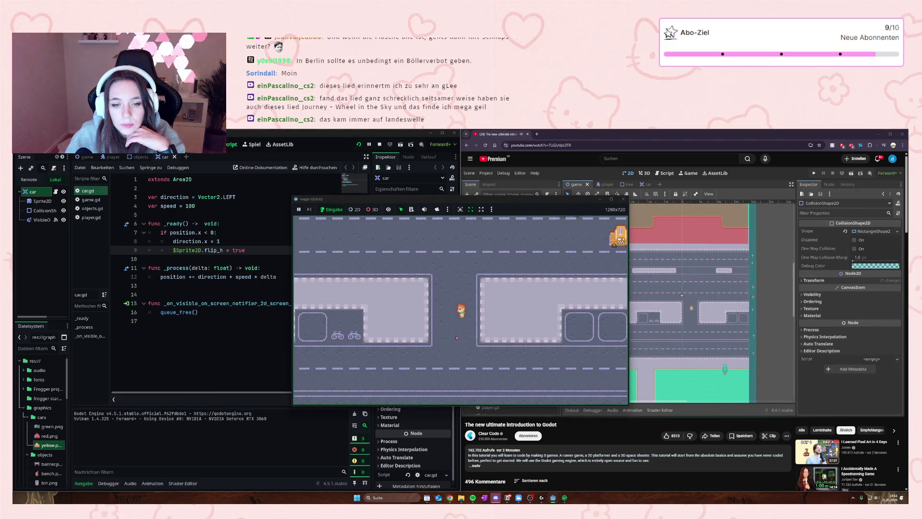
# - Walk the player up past the traffic onto the grass and back down, then close the game window
pyautogui.press('Up')
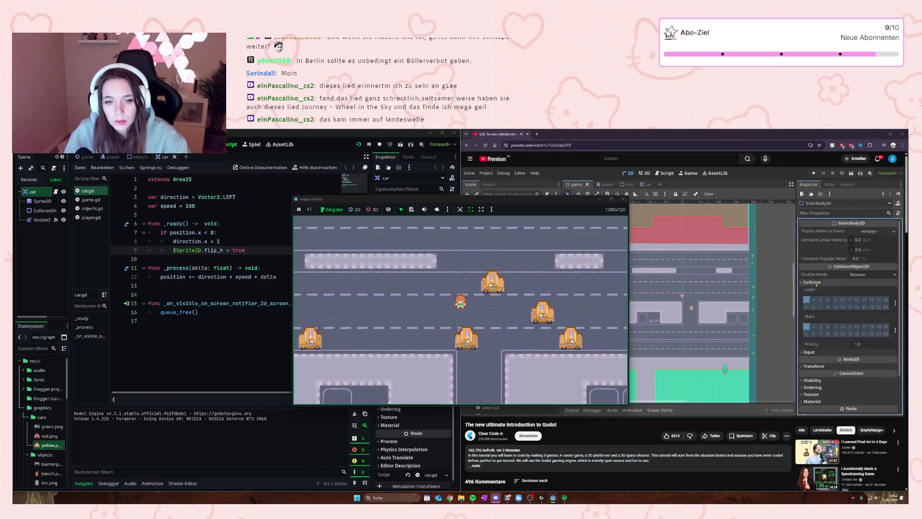
pyautogui.press('Up')
pyautogui.press('Up')
pyautogui.press('Up')
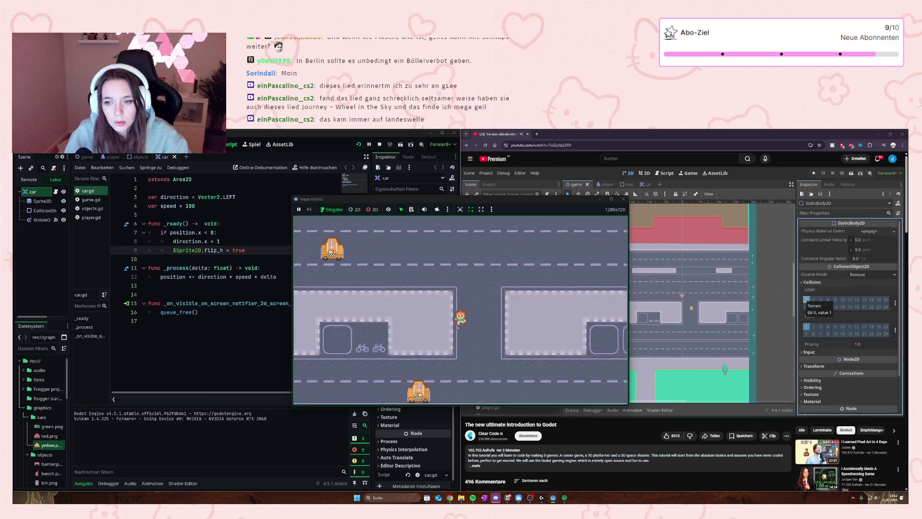
pyautogui.press('Up')
pyautogui.press('Up')
pyautogui.press('Up')
pyautogui.press('Up')
pyautogui.press('Up')
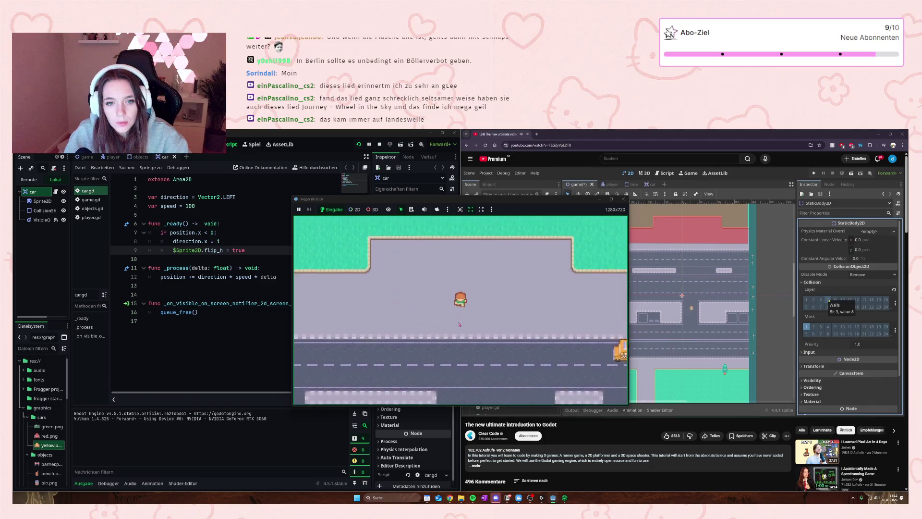
pyautogui.press('Up')
pyautogui.press('Up')
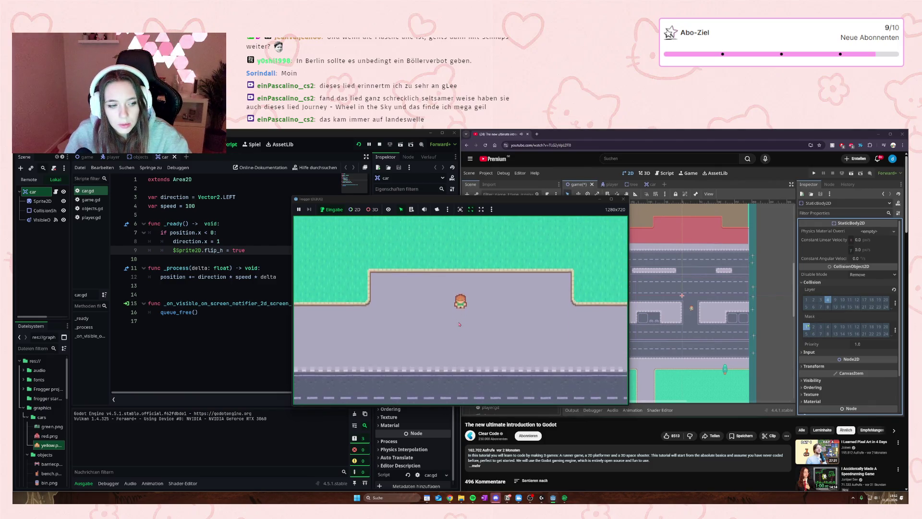
pyautogui.press('Up')
pyautogui.press('Up')
pyautogui.press('Down')
pyautogui.click(619, 295)
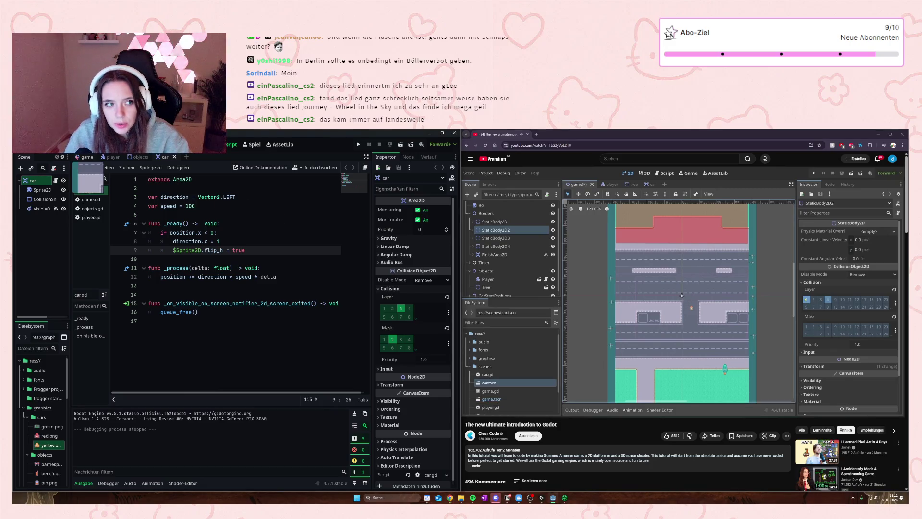
# - In the game scene, inspect FinishArea2D, then bring up the player.gd script
pyautogui.click(87, 157)
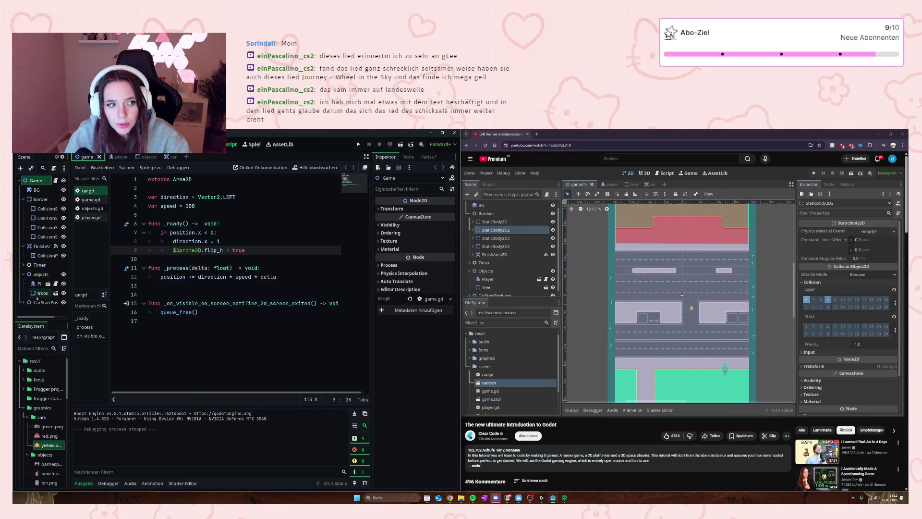
pyautogui.click(42, 246)
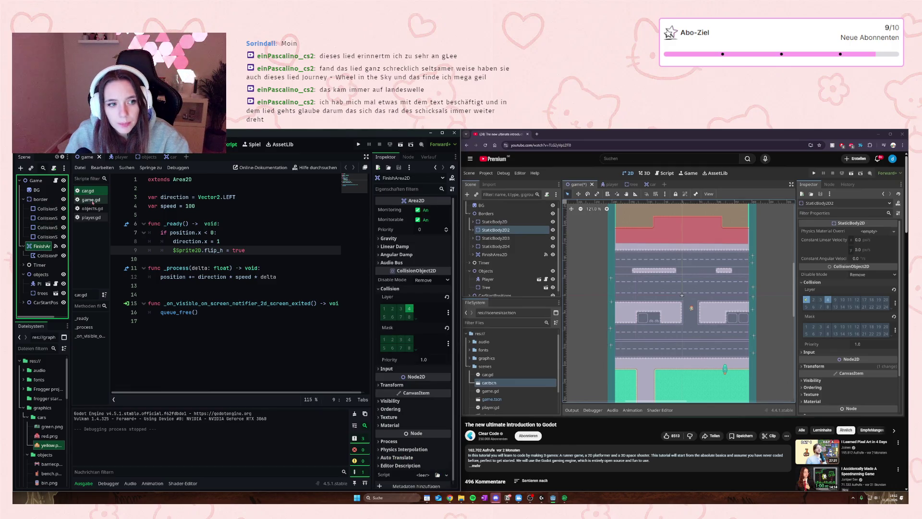
pyautogui.click(86, 219)
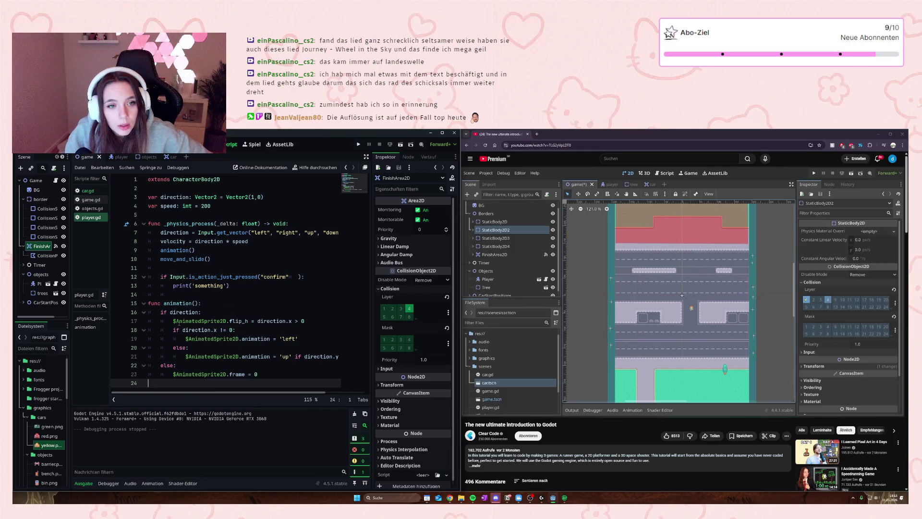
pyautogui.moveTo(175, 325)
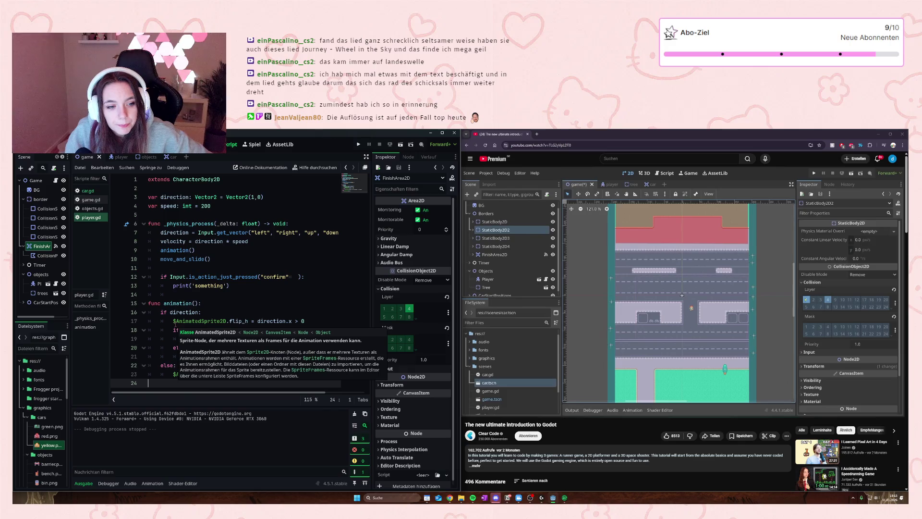
# - Place the cursor on line 12's Input check in player.gd, then switch to the player scene
pyautogui.click(172, 277)
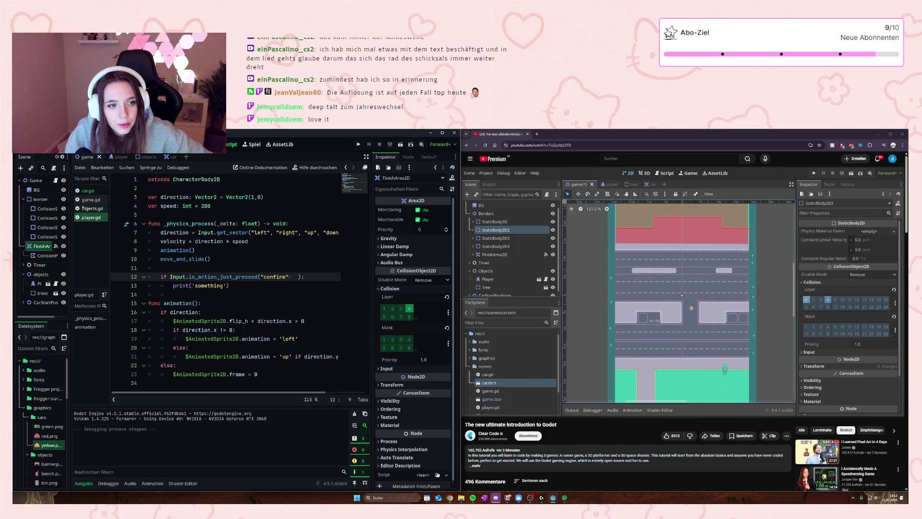
pyautogui.click(88, 219)
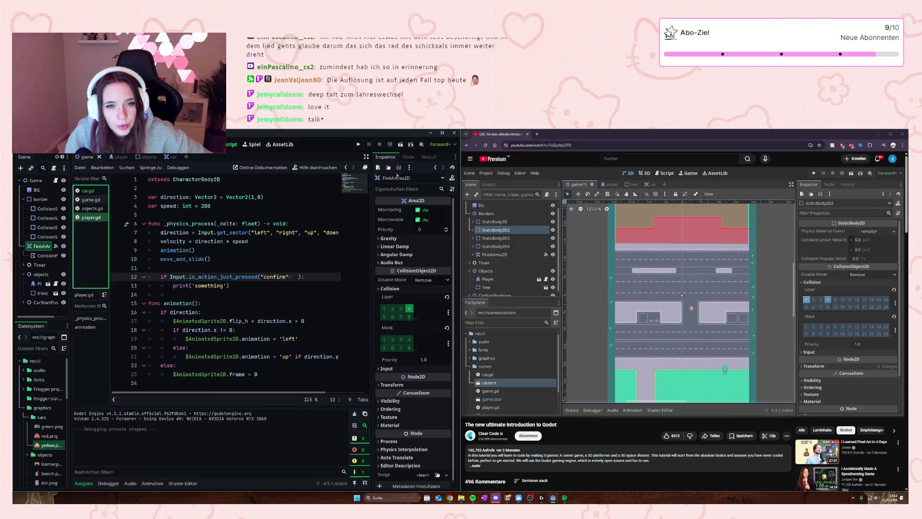
pyautogui.click(115, 157)
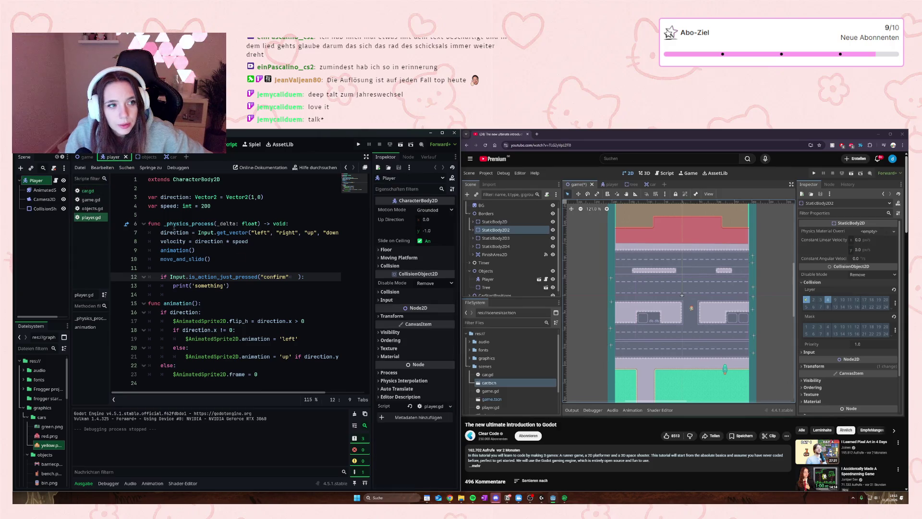
# - Give the Player collision mask layers 2, 3 and 4, then save and run the game
pyautogui.click(379, 292)
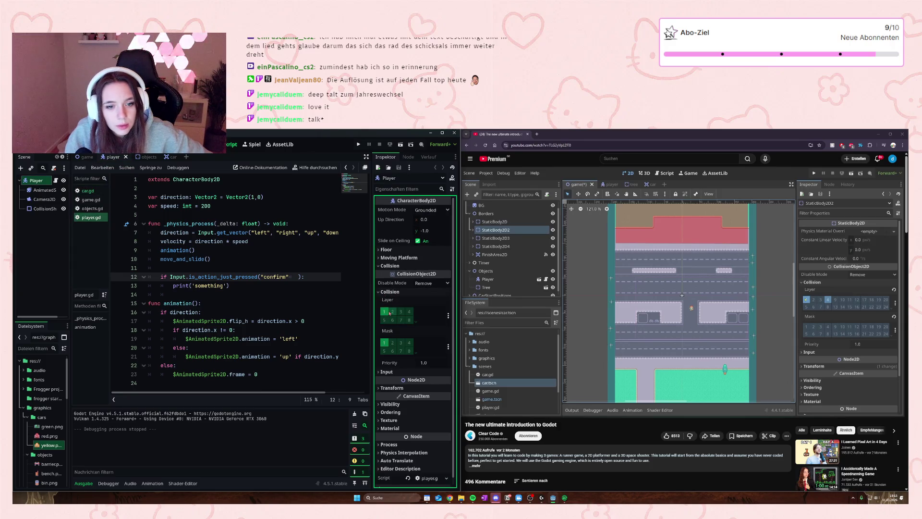
pyautogui.click(393, 312)
pyautogui.click(402, 312)
pyautogui.click(393, 312)
pyautogui.click(402, 312)
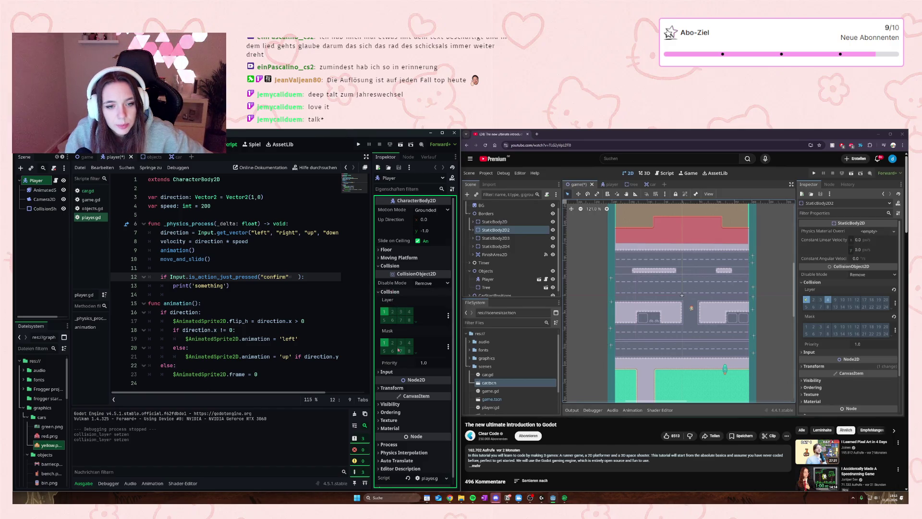
pyautogui.moveTo(392, 342); pyautogui.dragTo(409, 343)
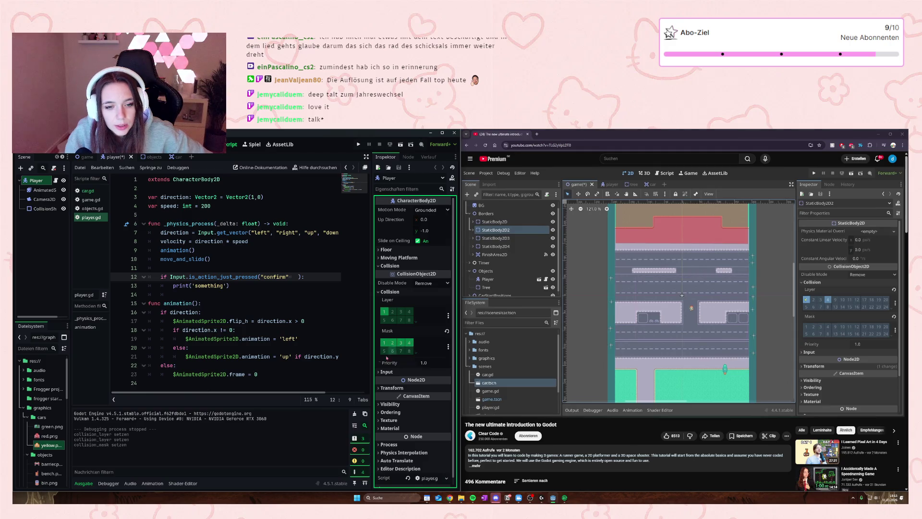
pyautogui.press('F5')
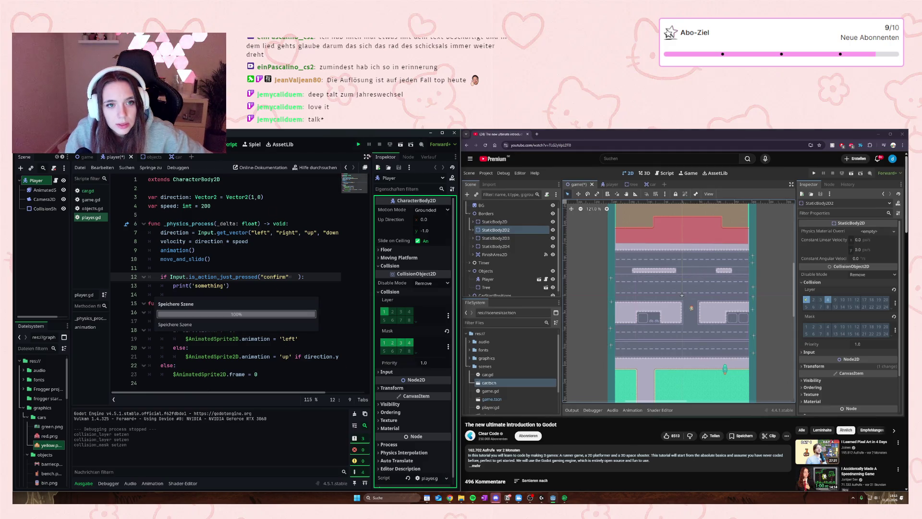
pyautogui.press('Up')
pyautogui.press('Up')
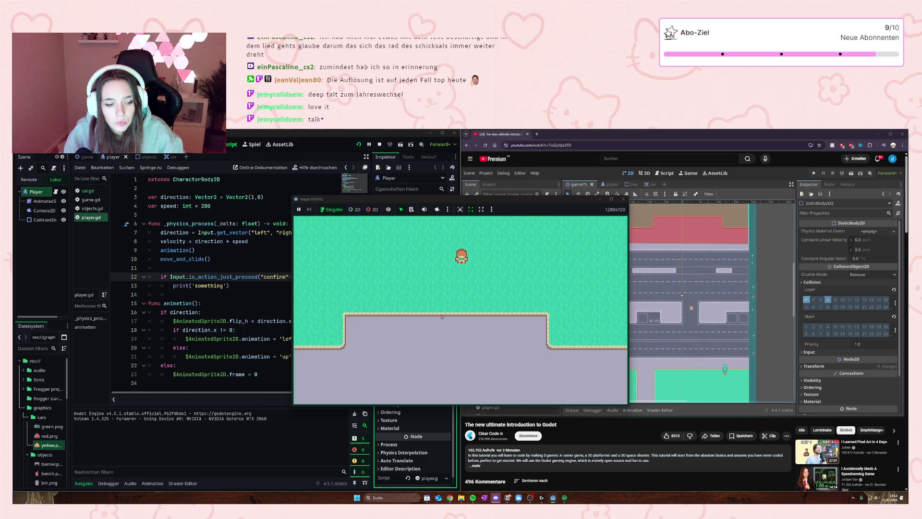
pyautogui.press('Down')
pyautogui.press('Up')
pyautogui.press('Down')
pyautogui.press('Up')
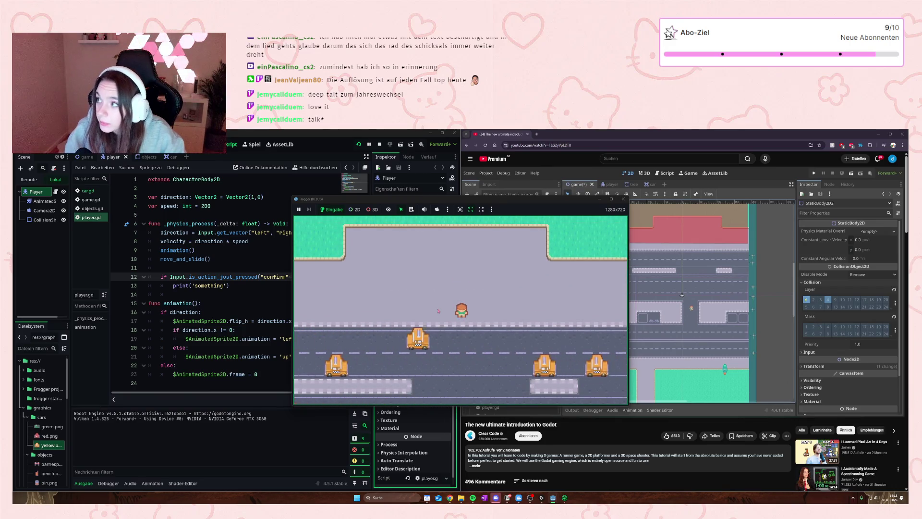
pyautogui.press('Up')
pyautogui.press('Up')
pyautogui.press('Down')
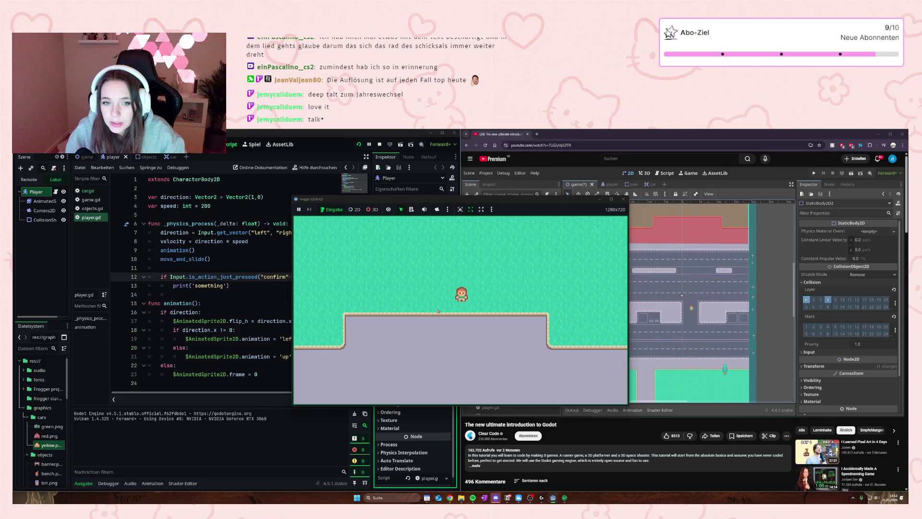
pyautogui.press('Up')
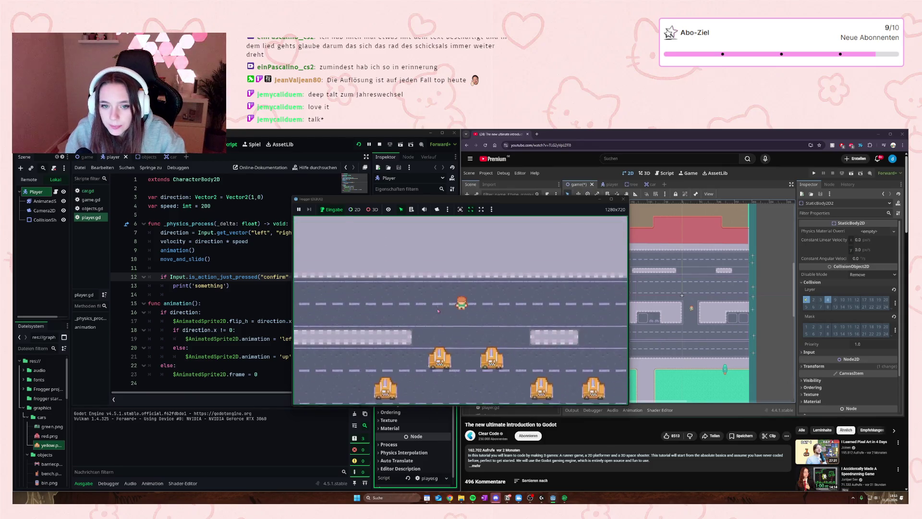
pyautogui.press('Down')
pyautogui.press('Up')
pyautogui.press('Down')
pyautogui.press('Up')
pyautogui.press('Down')
pyautogui.click(622, 199)
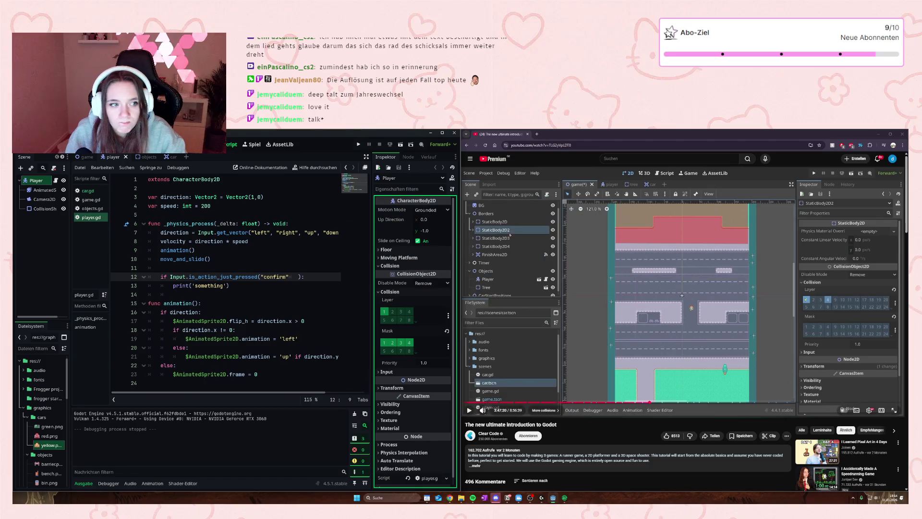
# - Check lines 13 and 17 of player.gd and the collision shape, then view the game scene's level canvas
pyautogui.click(181, 286)
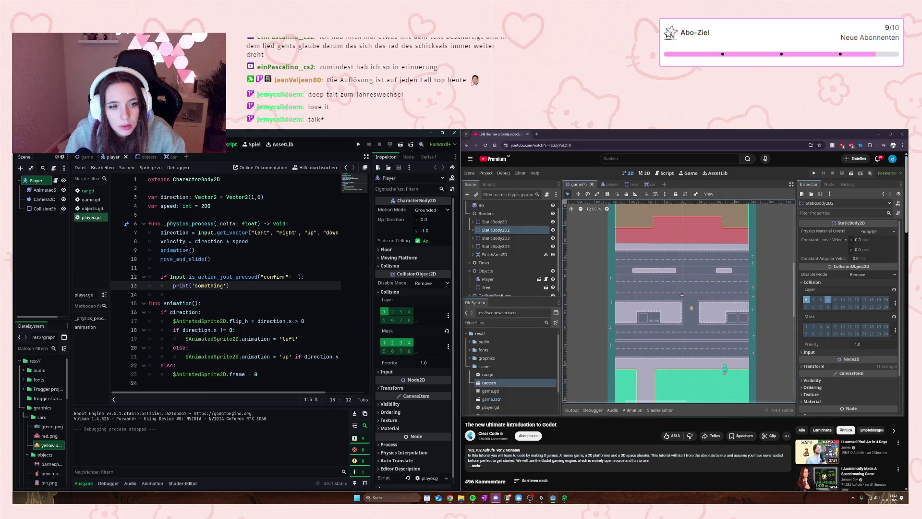
pyautogui.click(214, 321)
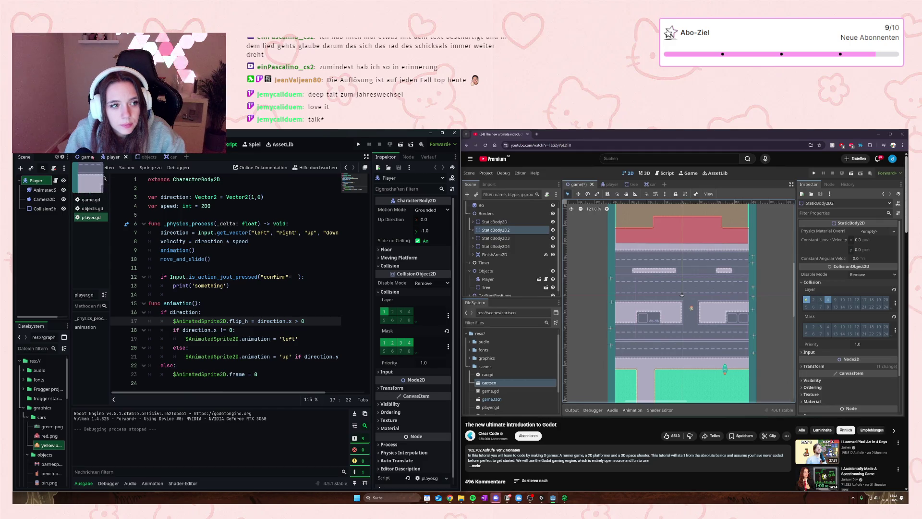
pyautogui.moveTo(80, 158)
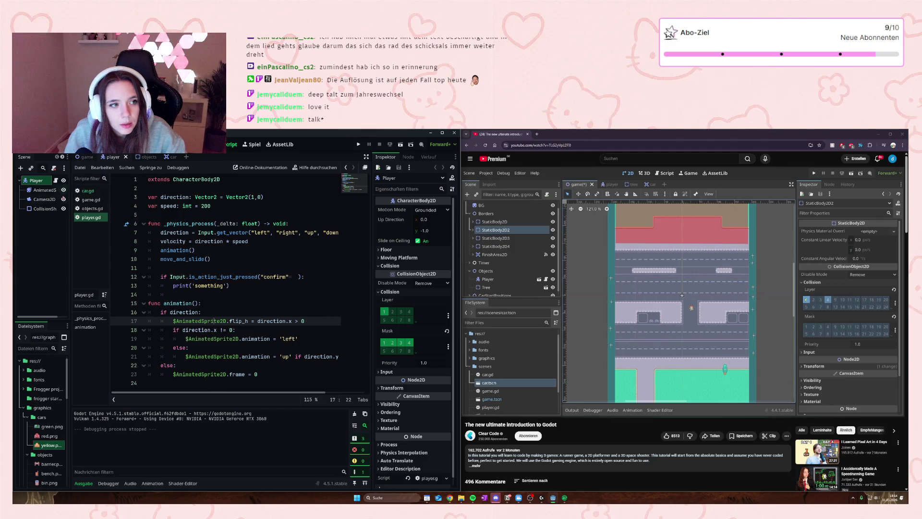
pyautogui.click(48, 210)
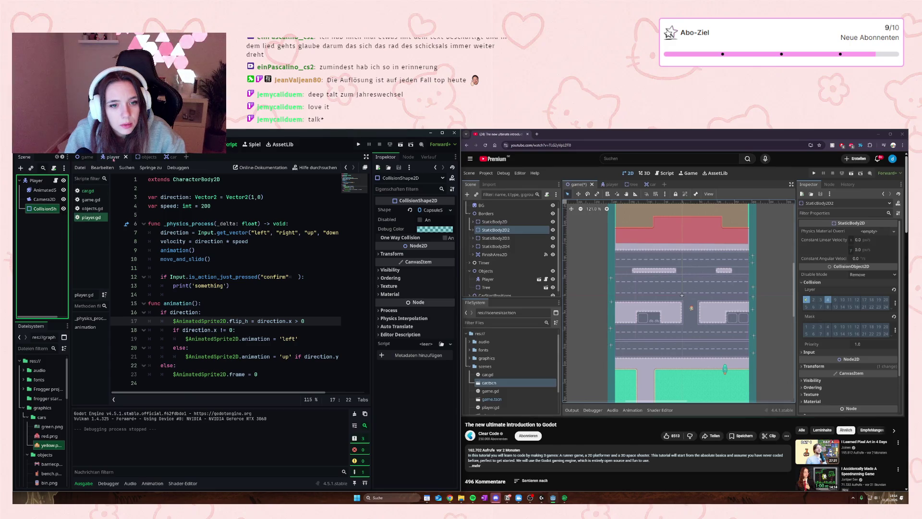
pyautogui.click(86, 157)
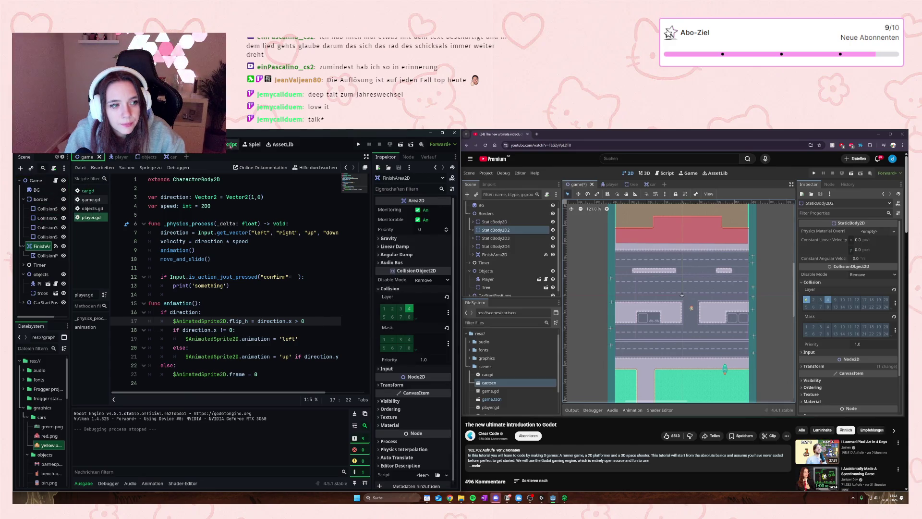
pyautogui.click(187, 144)
pyautogui.scroll(-5, 265, 263)
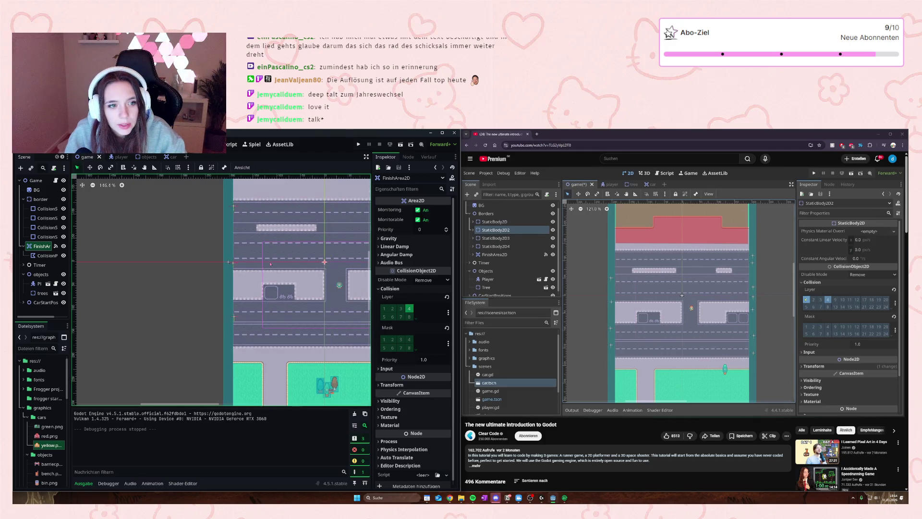
# - Inspect the BG sprite and the border's collision polygon properties and signals, then return to player.gd
pyautogui.click(300, 249)
pyautogui.scroll(5, 301, 250)
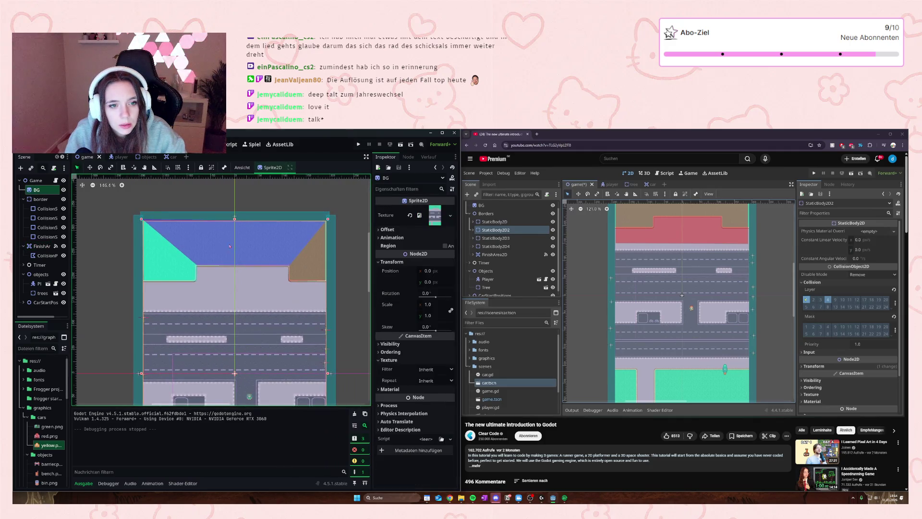
pyautogui.click(47, 255)
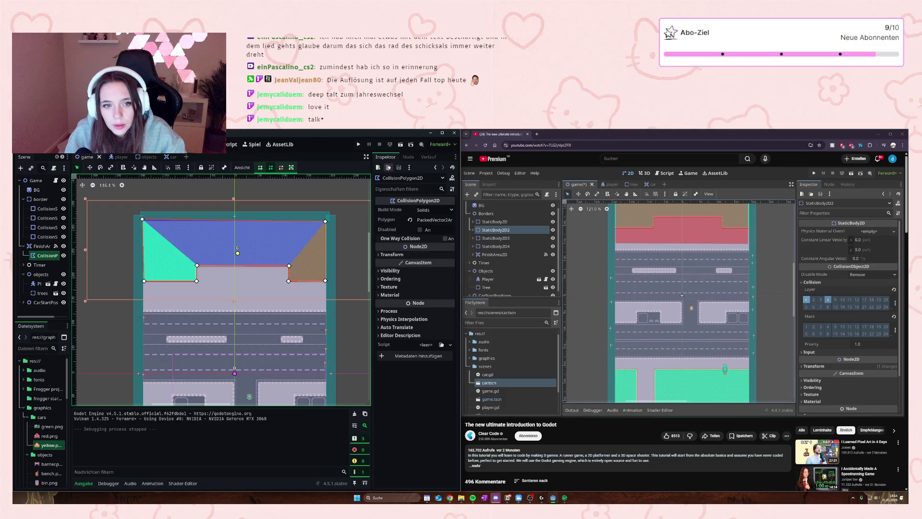
pyautogui.click(408, 157)
pyautogui.click(389, 157)
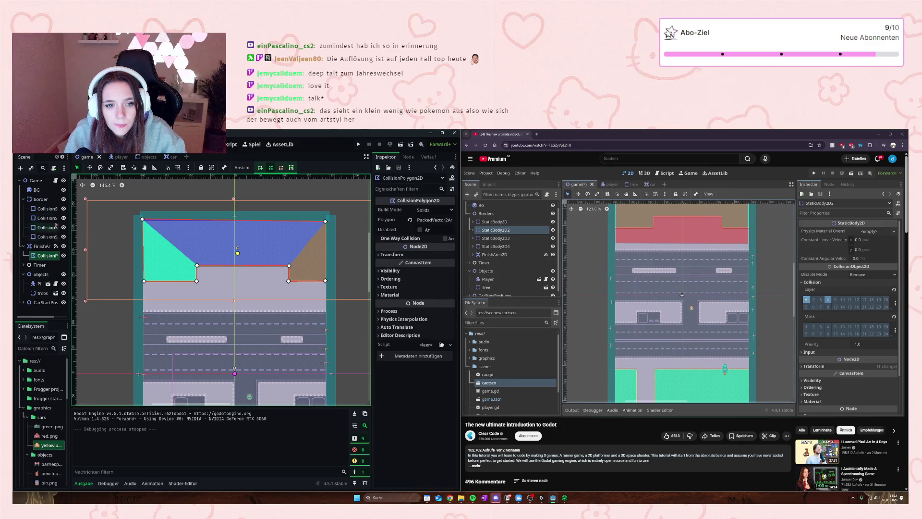
pyautogui.click(114, 157)
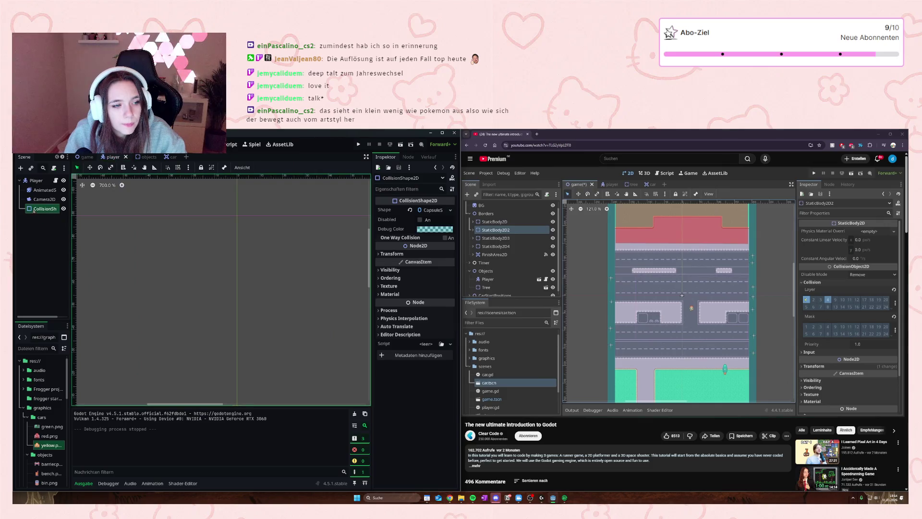
pyautogui.click(87, 158)
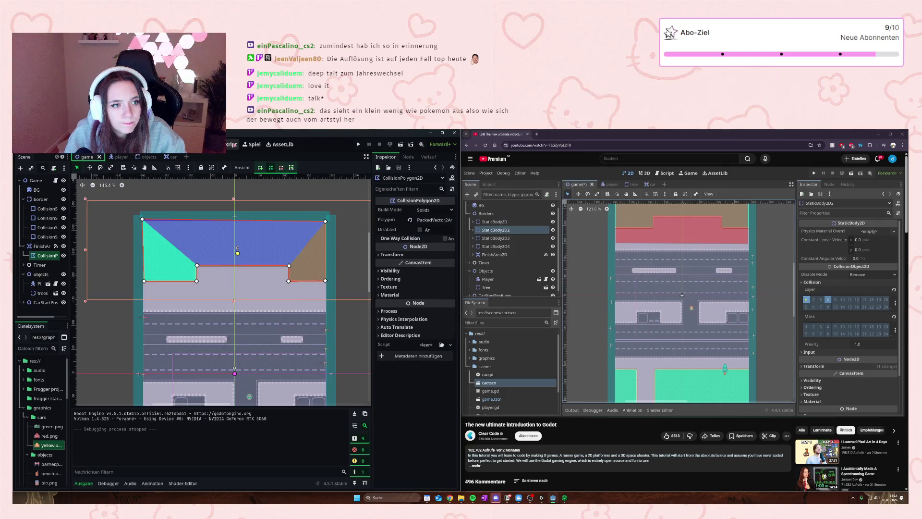
pyautogui.click(232, 144)
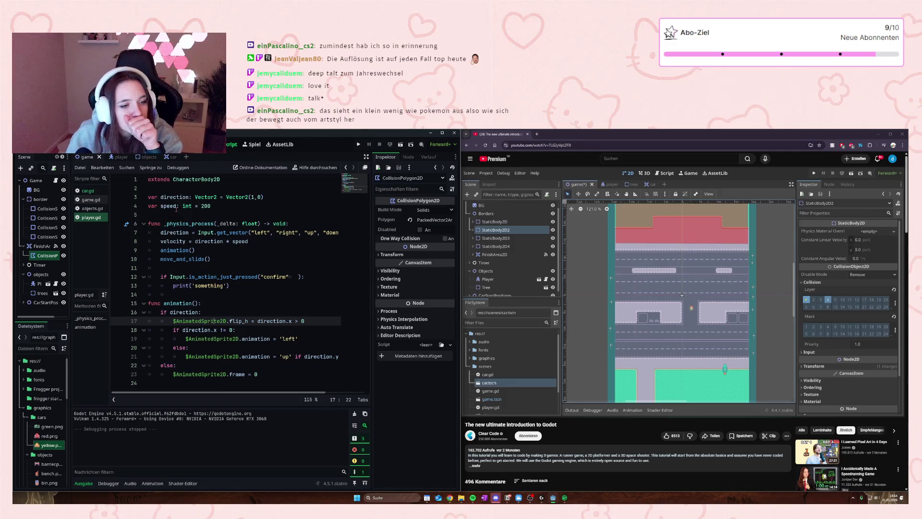
# - Open game.gd and place the cursor on line 8 inside the finish-area handler
pyautogui.click(92, 209)
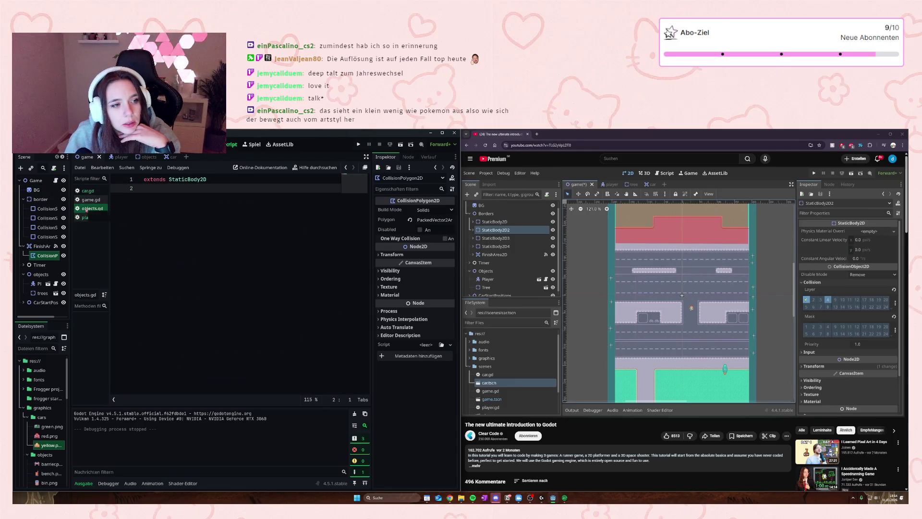
pyautogui.click(91, 200)
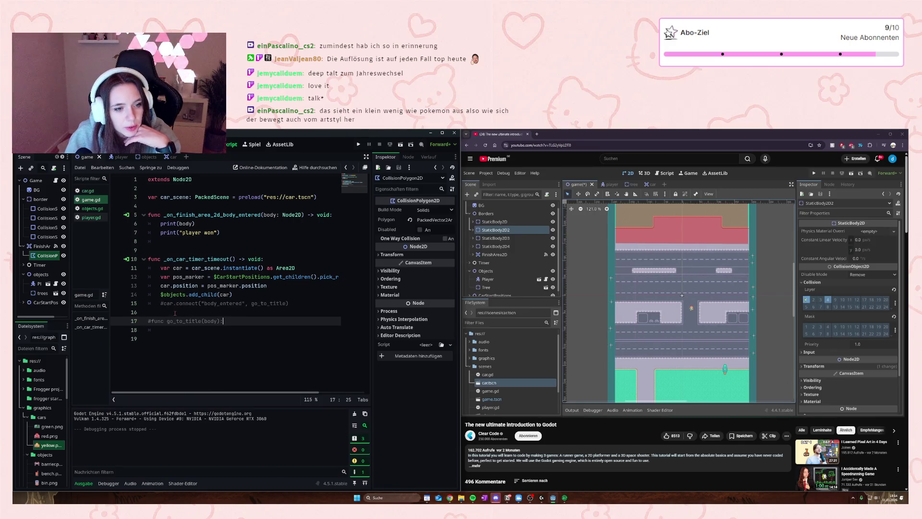
pyautogui.click(185, 245)
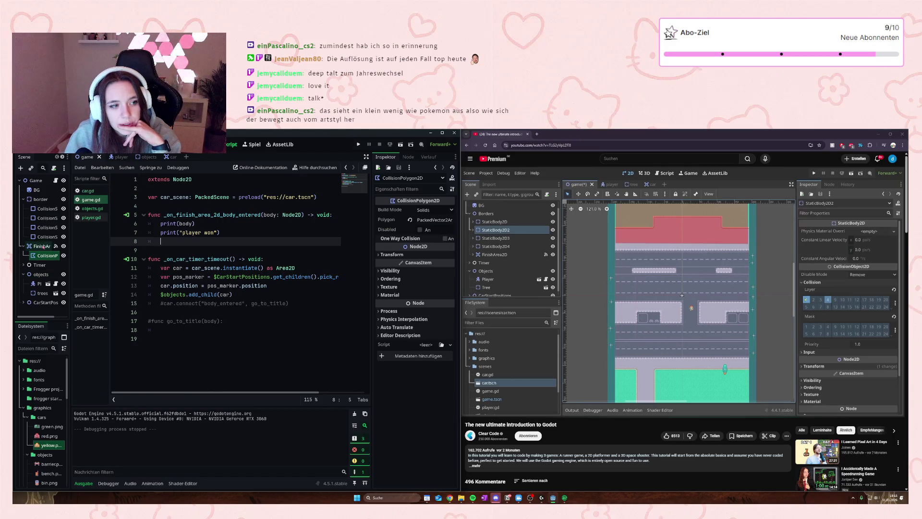
# - Enable collision mask layer 2 on FinishArea2D, then run the game and walk the player up
pyautogui.click(42, 246)
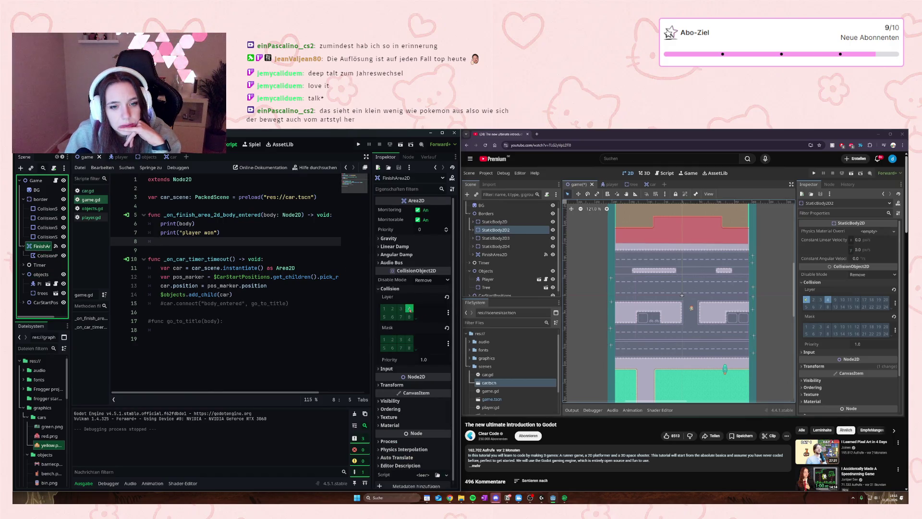
pyautogui.click(393, 340)
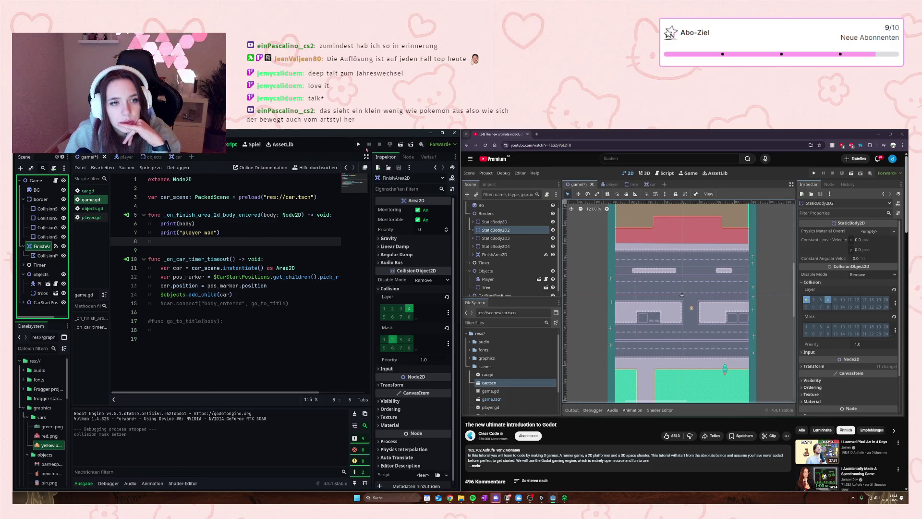
pyautogui.click(359, 145)
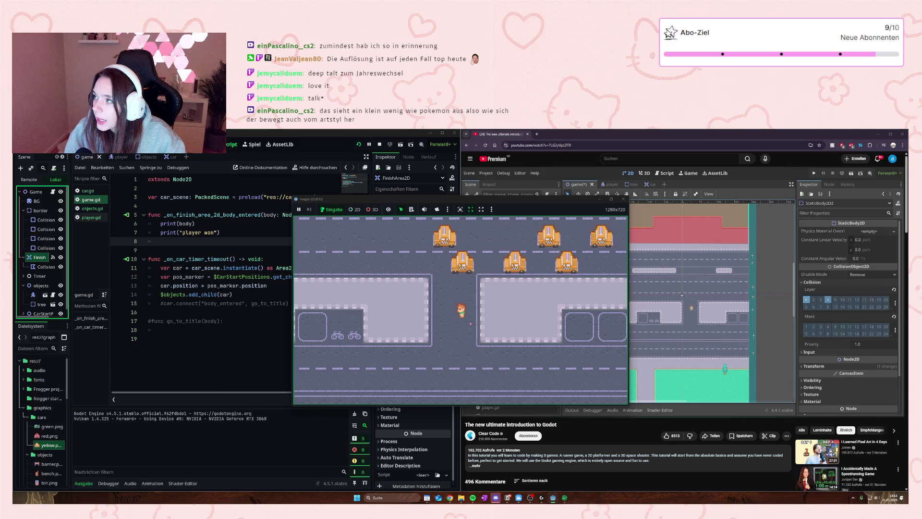
pyautogui.press('Up')
pyautogui.press('Up')
pyautogui.press('Up')
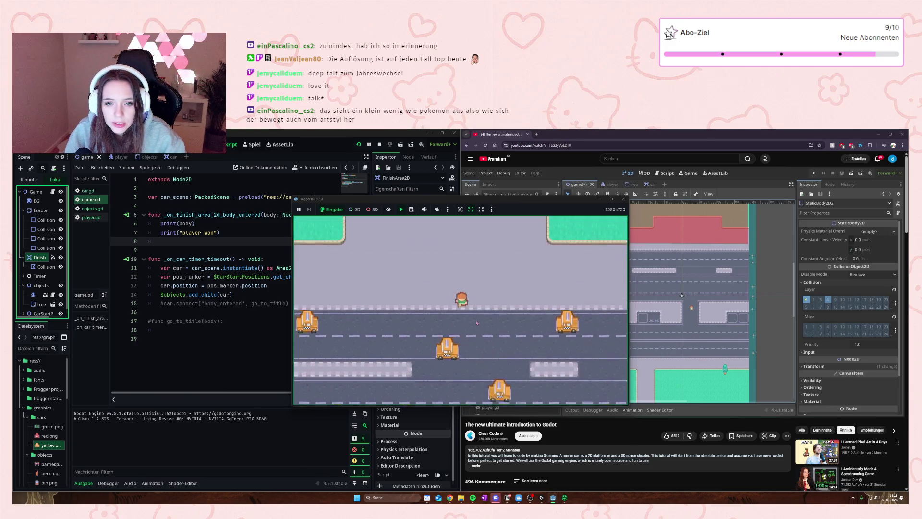
# - Move the player further up the road, shift the game window left, and expand the tutorial's description
pyautogui.press('Up')
pyautogui.press('Up')
pyautogui.moveTo(574, 200); pyautogui.dragTo(374, 202)
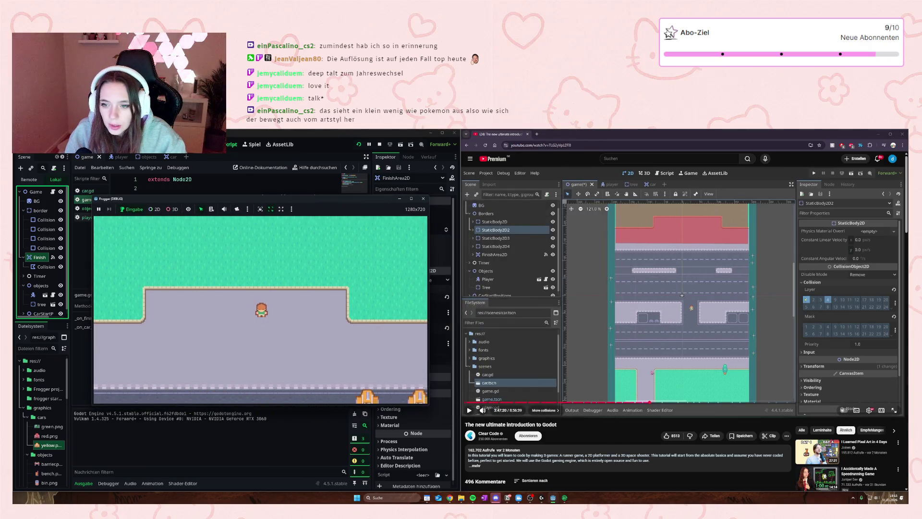
pyautogui.scroll(-1, 490, 443)
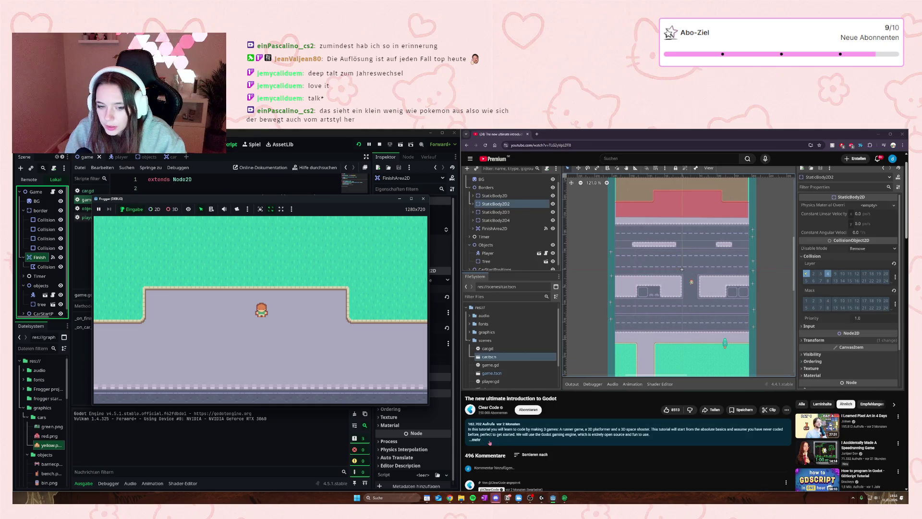
pyautogui.click(490, 443)
pyautogui.scroll(-1, 495, 452)
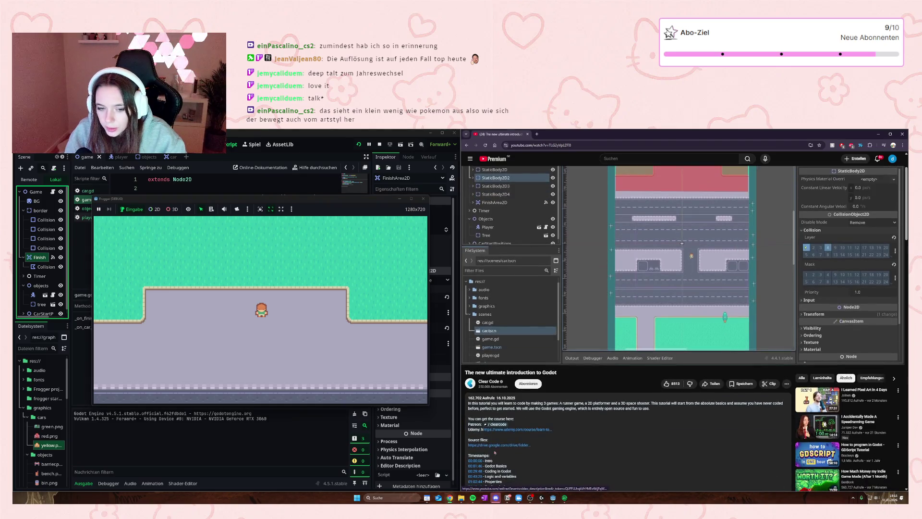
pyautogui.scroll(2, 509, 446)
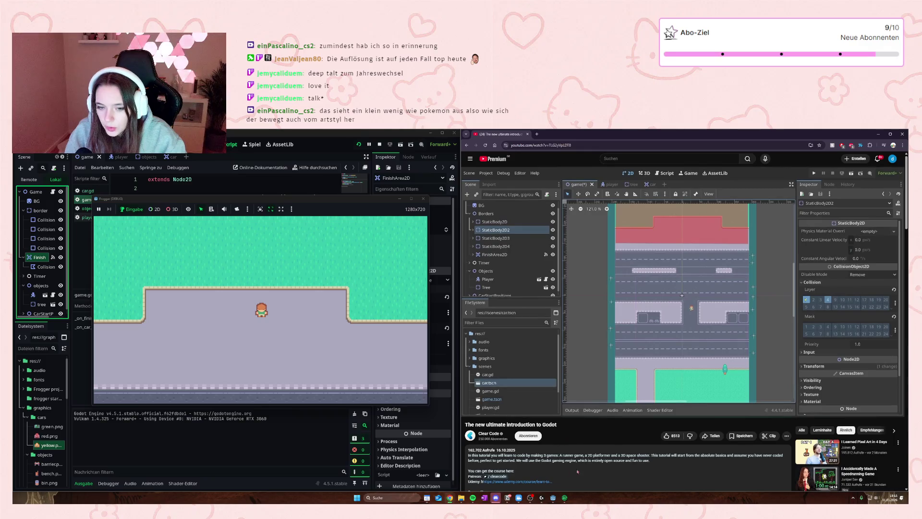
# - Walk the player into the finish area so 'player won' prints, then close the game
pyautogui.click(161, 352)
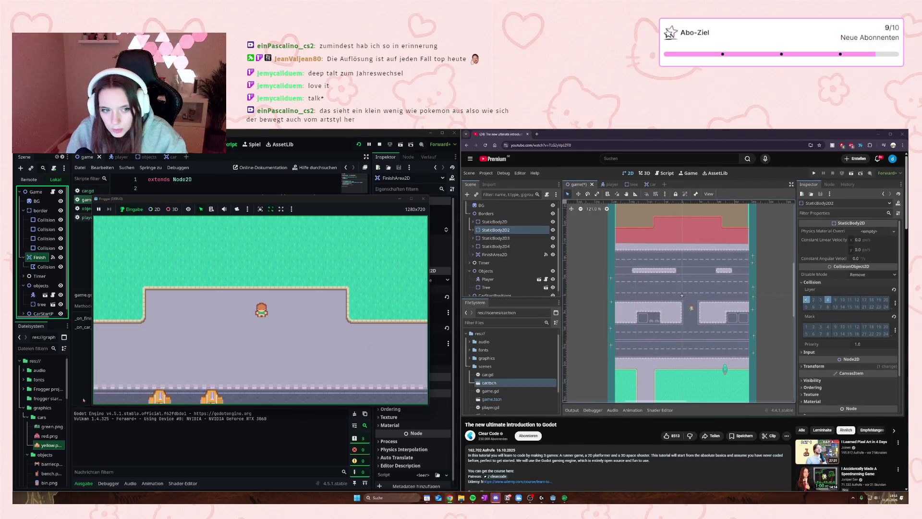
pyautogui.press('Up')
pyautogui.press('Up')
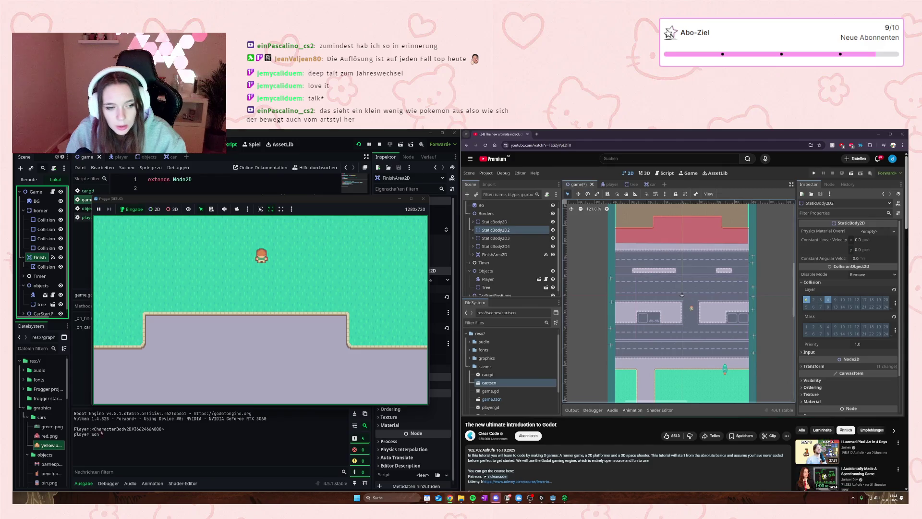
pyautogui.press('F8')
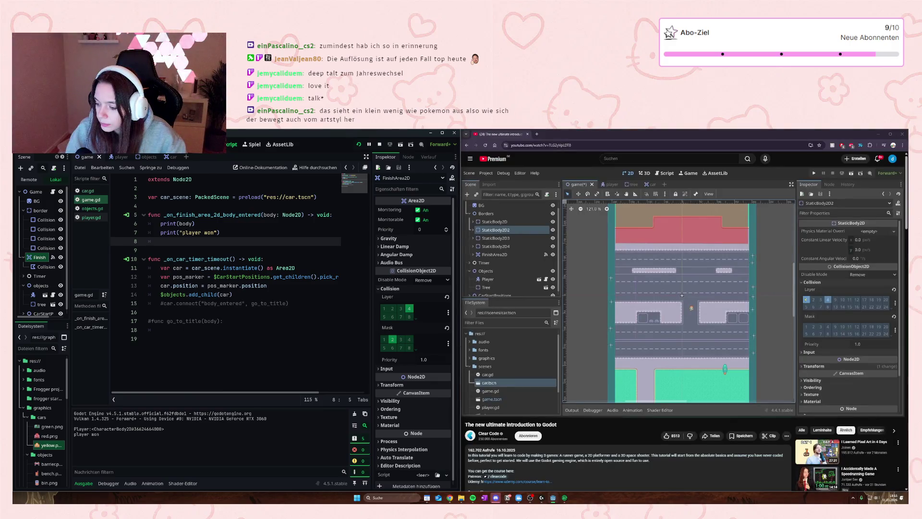
# - Relaunch the game with F5 and close its window, then play and pause the tutorial video
pyautogui.press('F5')
pyautogui.click(421, 202)
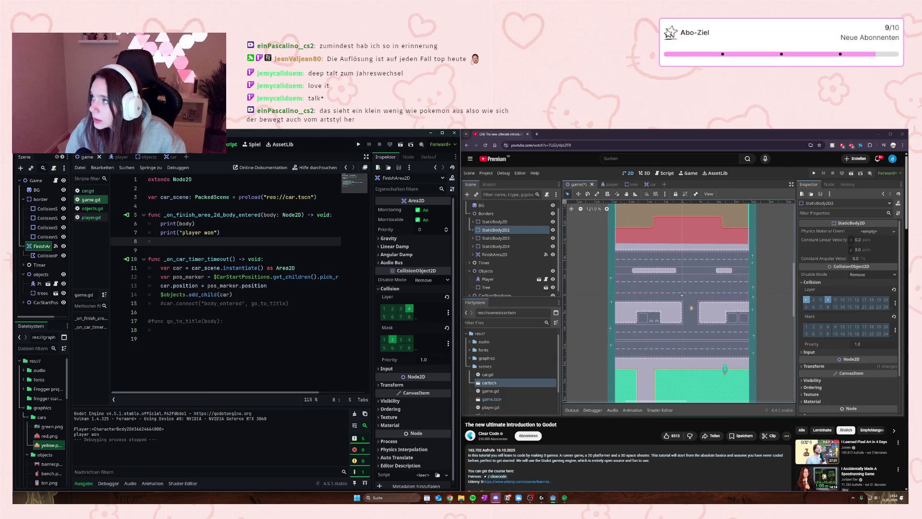
pyautogui.moveTo(559, 305)
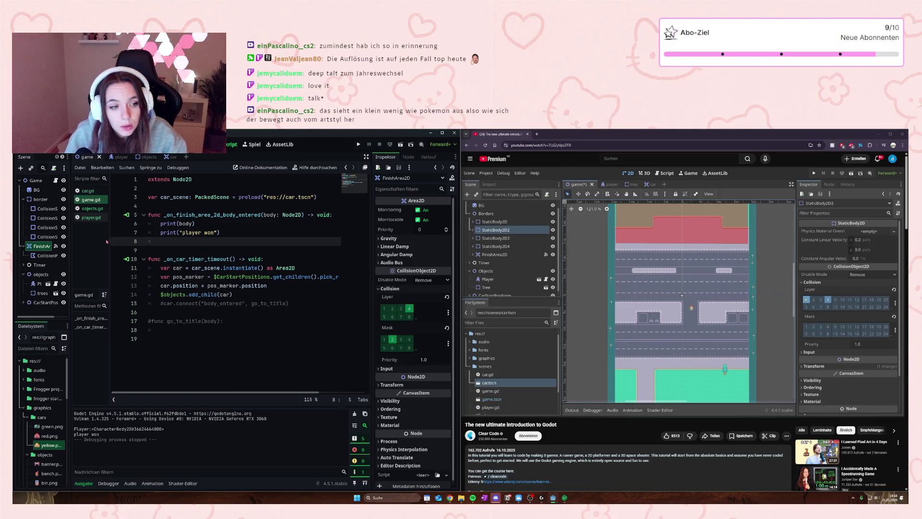
pyautogui.moveTo(119, 159)
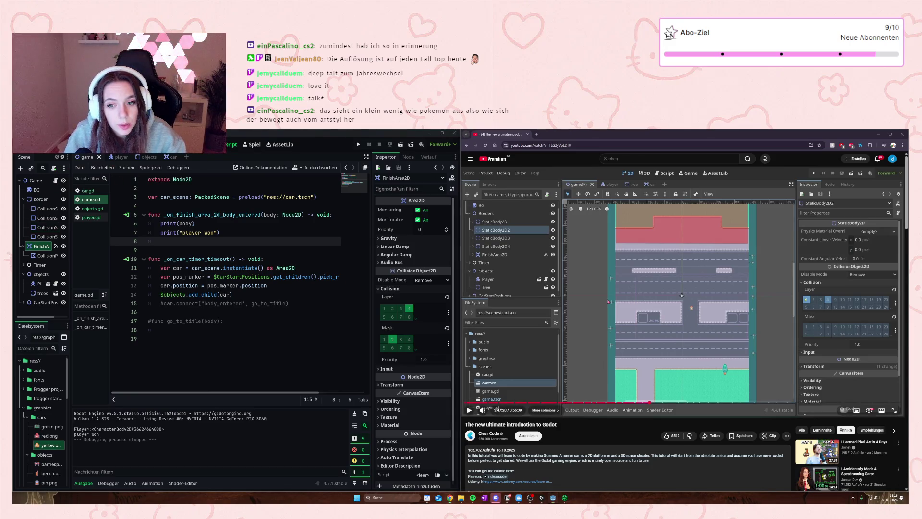
pyautogui.click(622, 310)
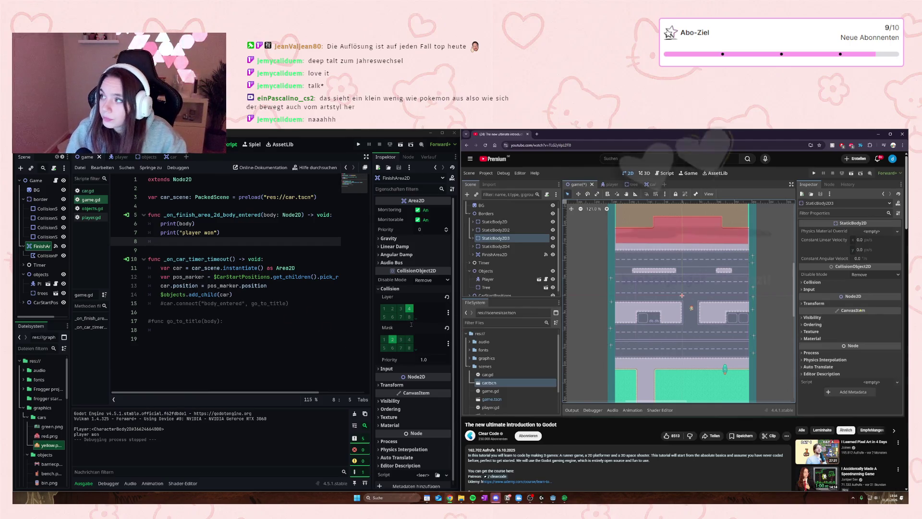
pyautogui.click(667, 311)
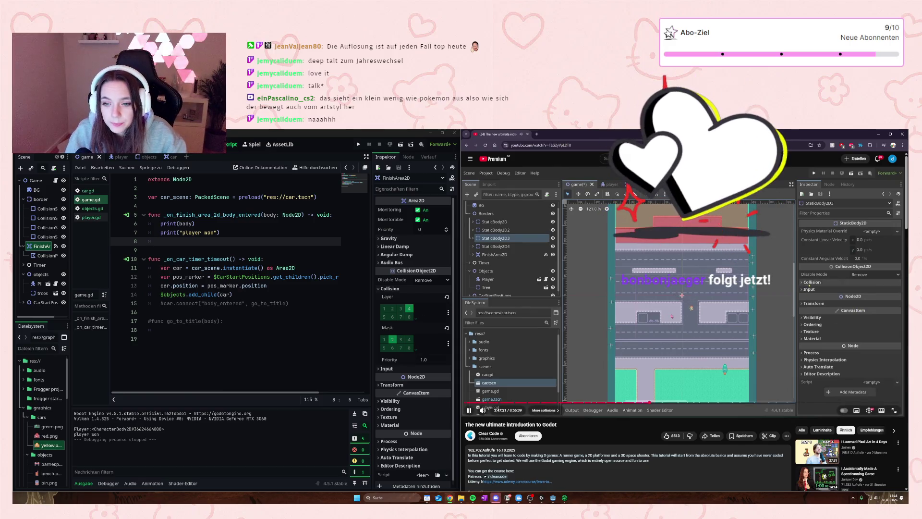
pyautogui.click(670, 315)
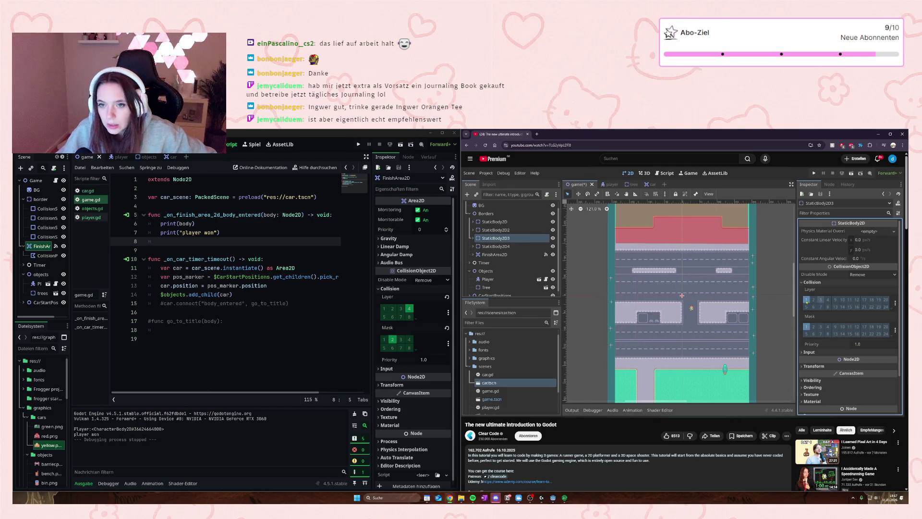
pyautogui.moveTo(673, 309)
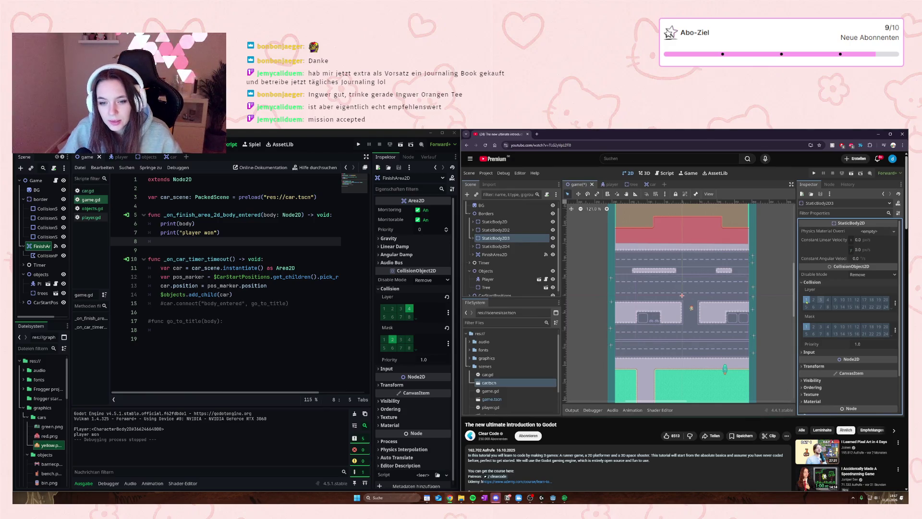
pyautogui.moveTo(680, 339)
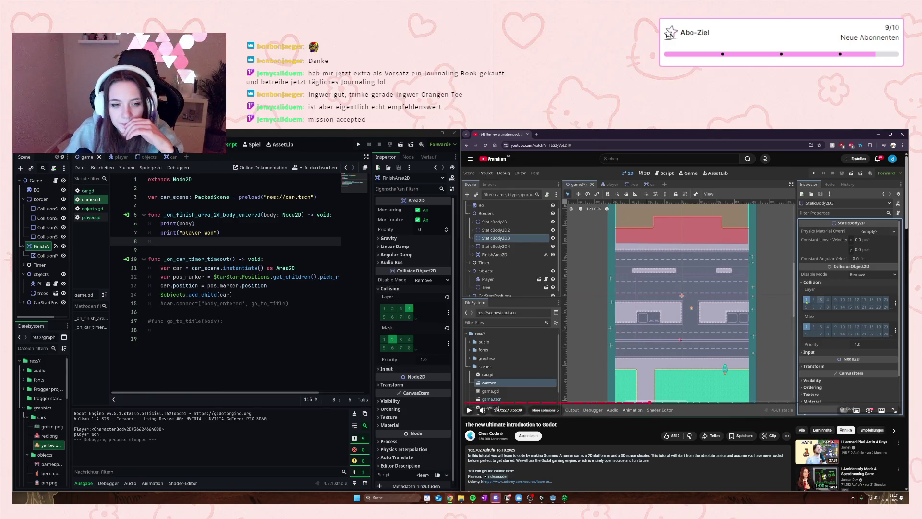
pyautogui.click(679, 339)
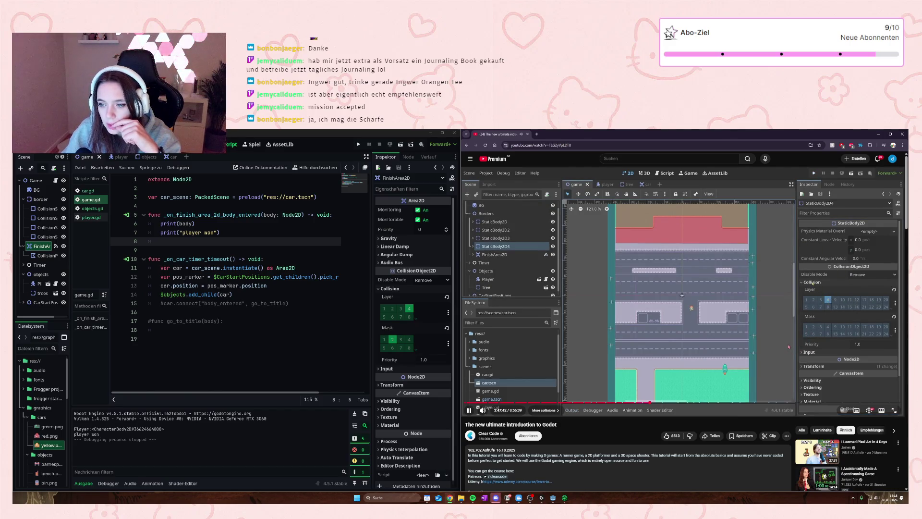
pyautogui.click(647, 294)
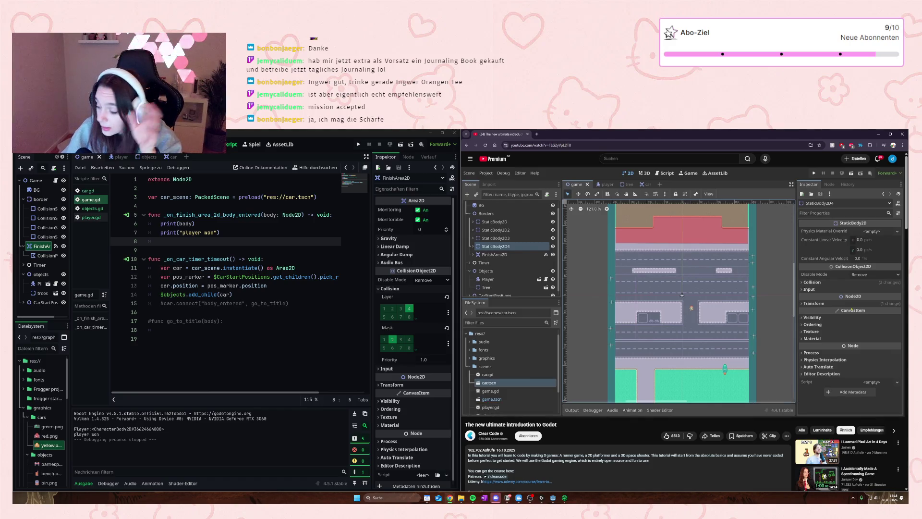
pyautogui.moveTo(640, 302)
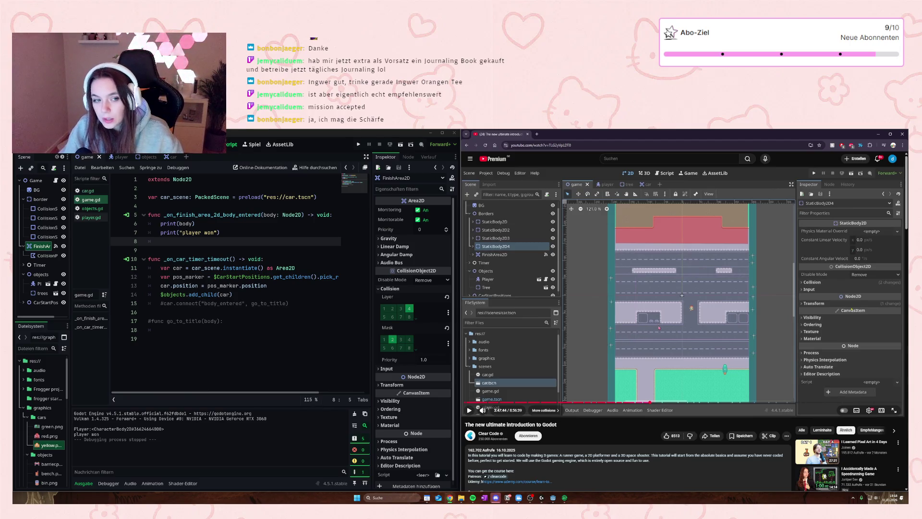
pyautogui.click(660, 306)
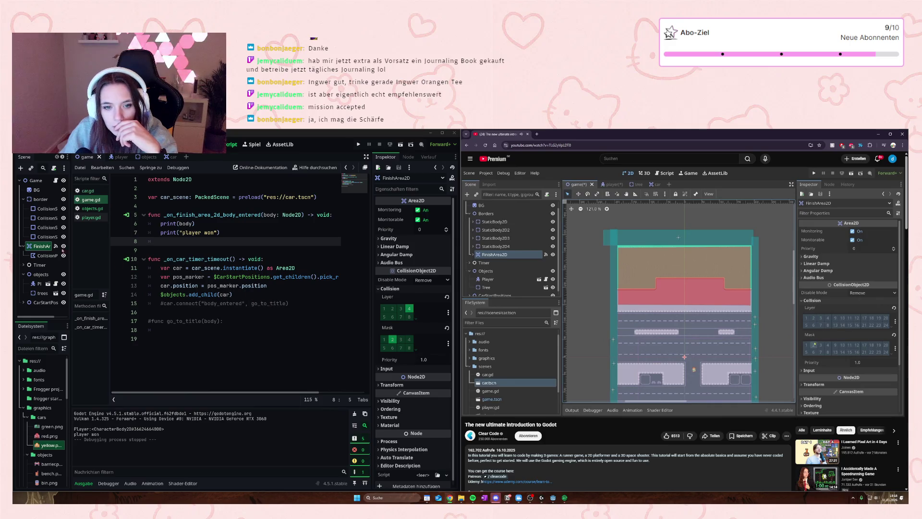
pyautogui.click(409, 309)
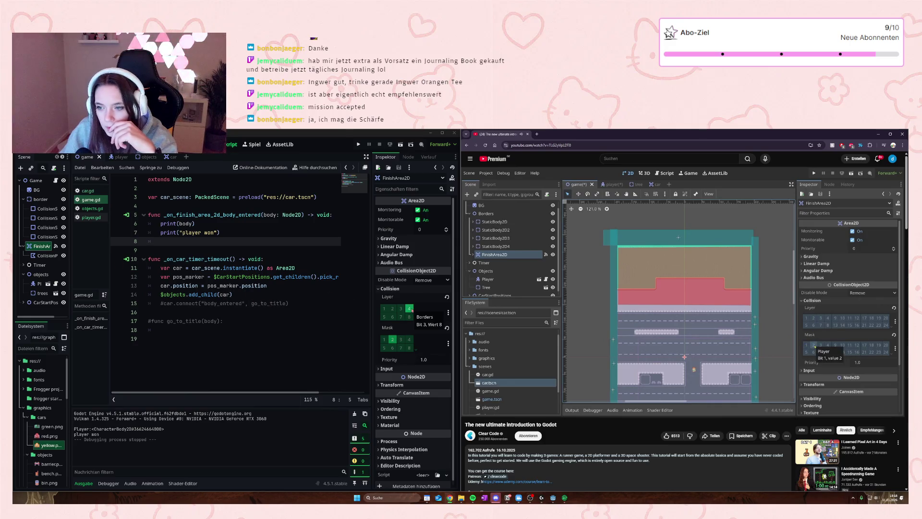
# - Save and run the game with F5, walk the player up to the finish and back, then select Player
pyautogui.click(284, 327)
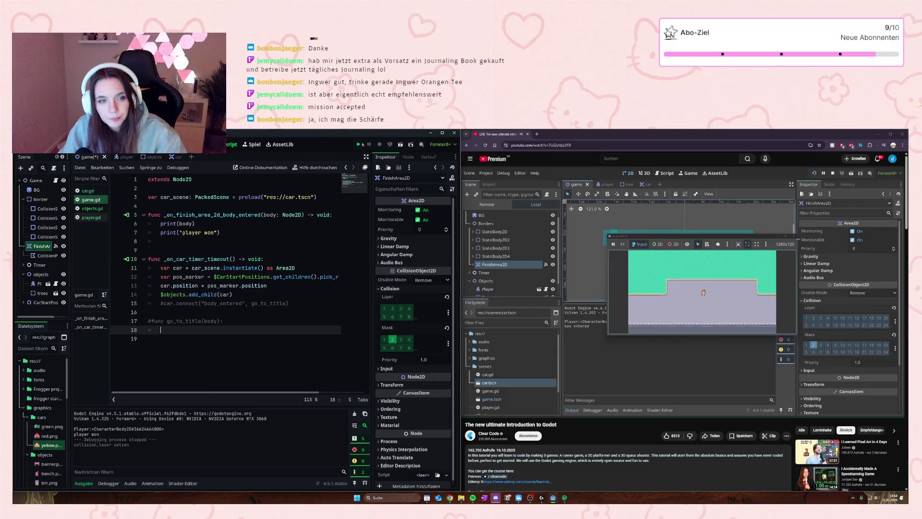
pyautogui.press('F5')
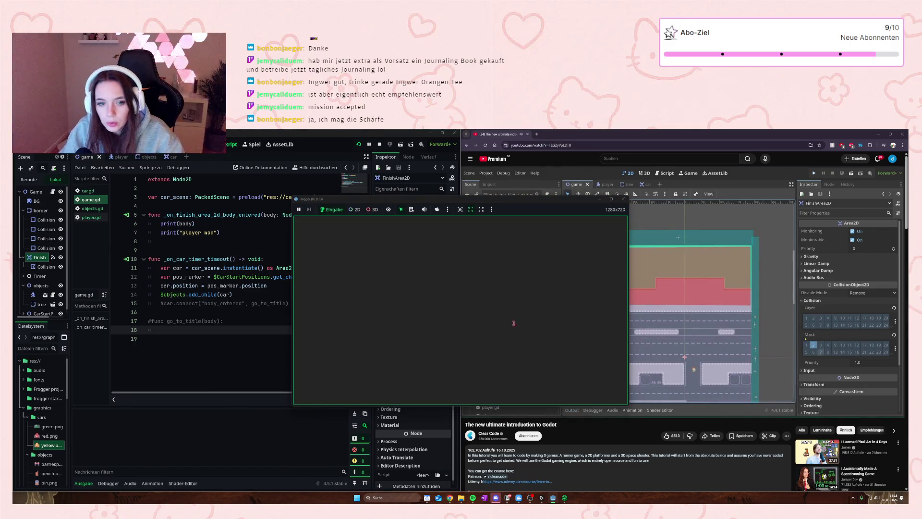
pyautogui.press('Up')
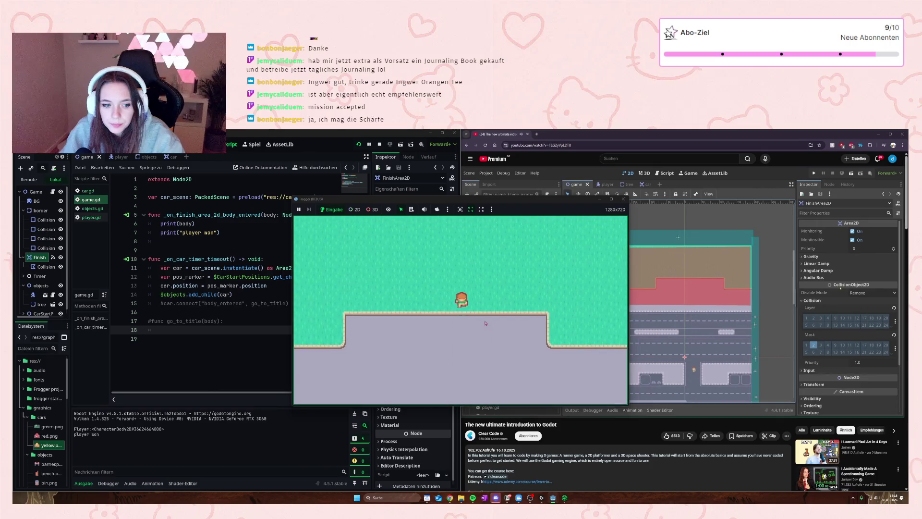
pyautogui.press('Down')
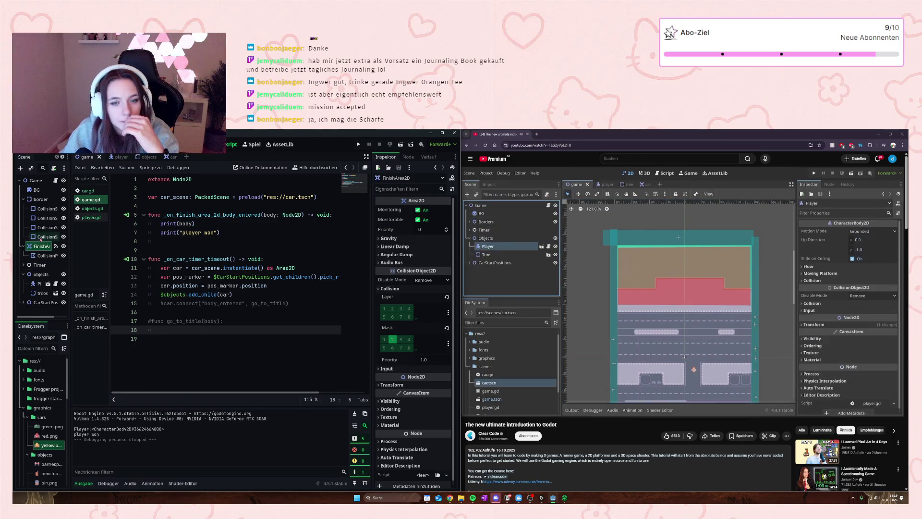
pyautogui.click(38, 283)
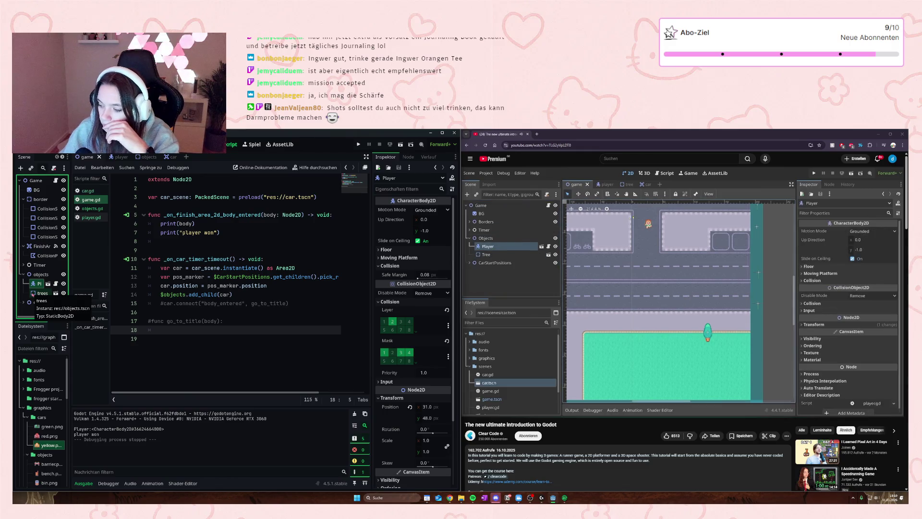
# - Pause, resume and pause the tutorial video while reviewing the Player's collision settings
pyautogui.click(570, 275)
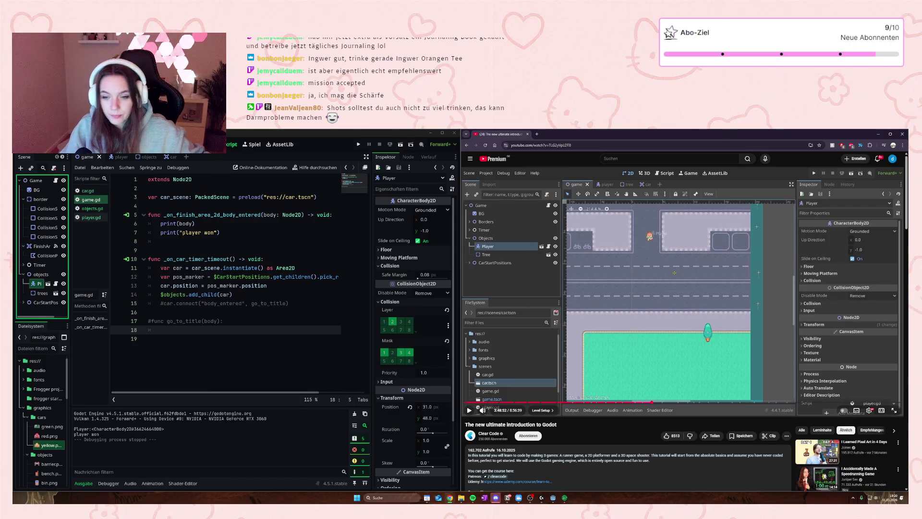
pyautogui.click(616, 297)
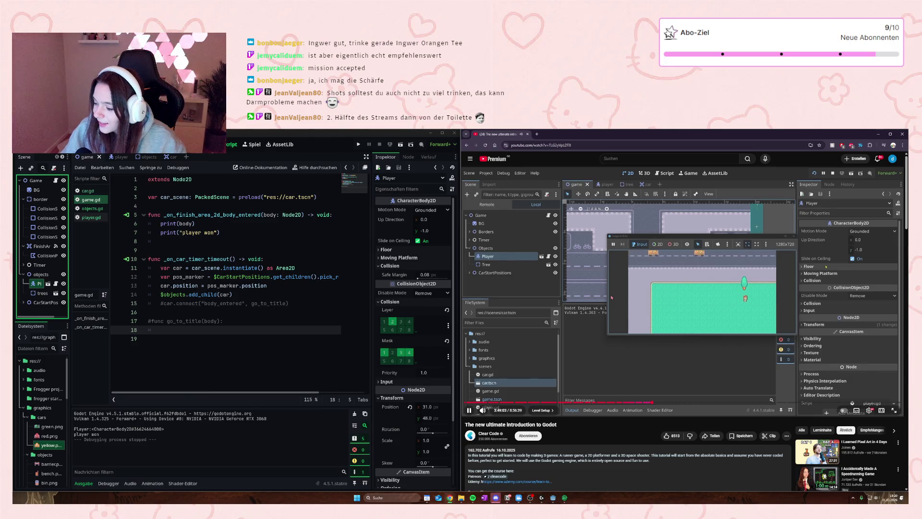
pyautogui.click(765, 326)
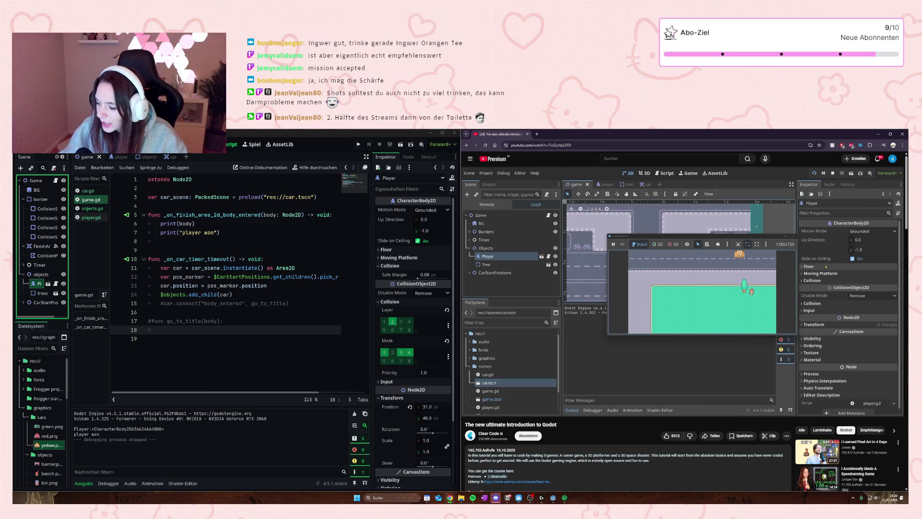
pyautogui.click(674, 331)
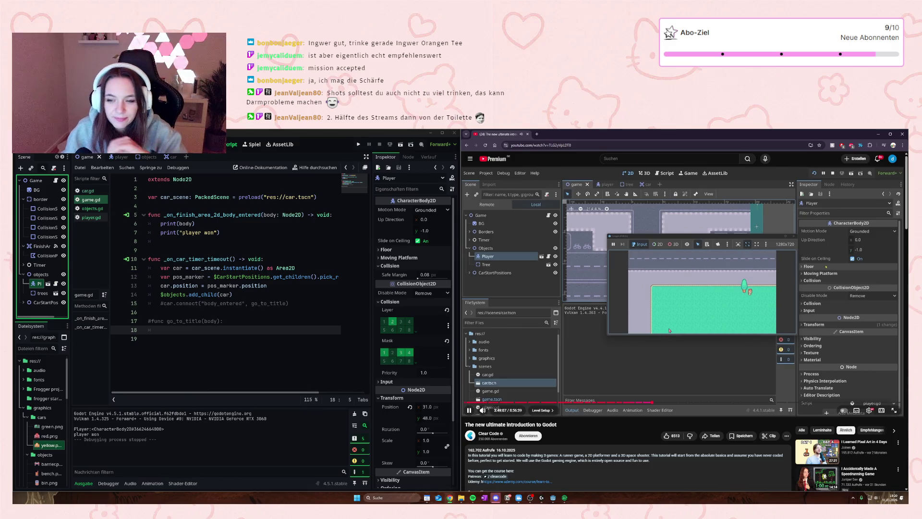
pyautogui.click(674, 327)
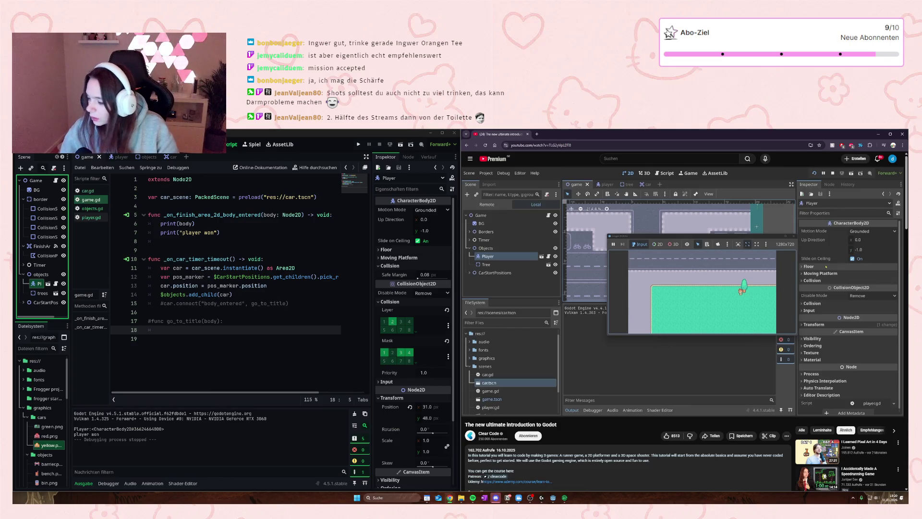
pyautogui.moveTo(740, 322)
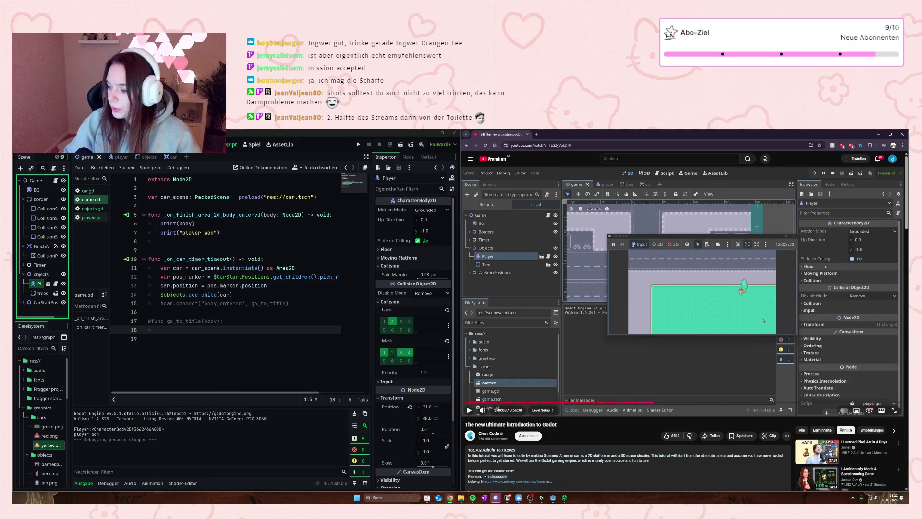
pyautogui.press('space')
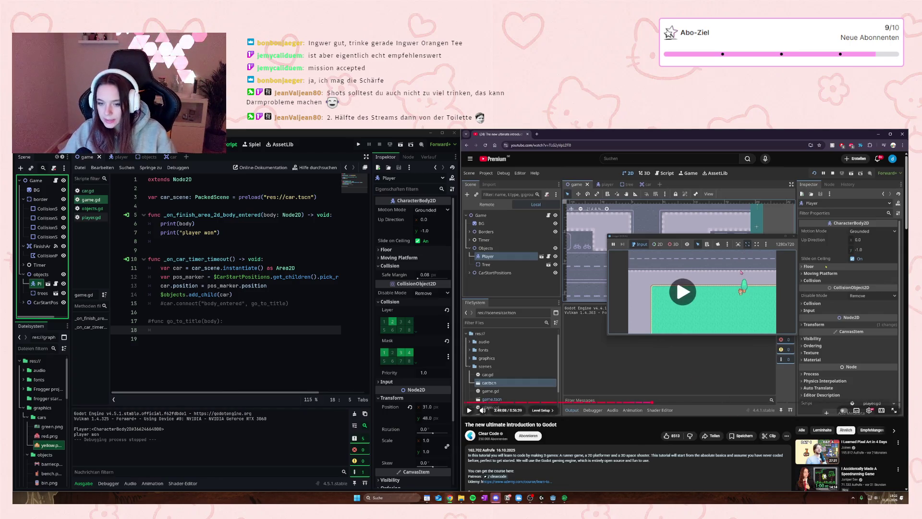
pyautogui.press('space')
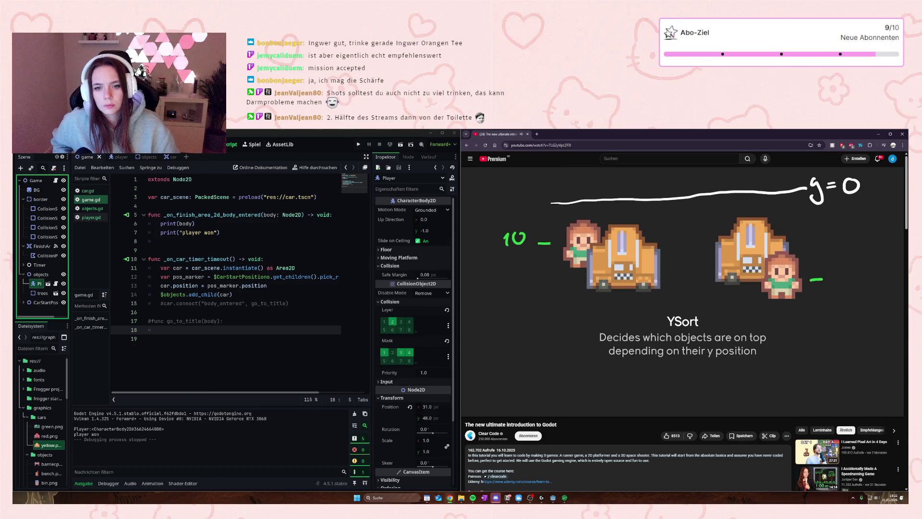
# - Pause and then resume the tutorial video at its YSort explanation
pyautogui.moveTo(671, 269)
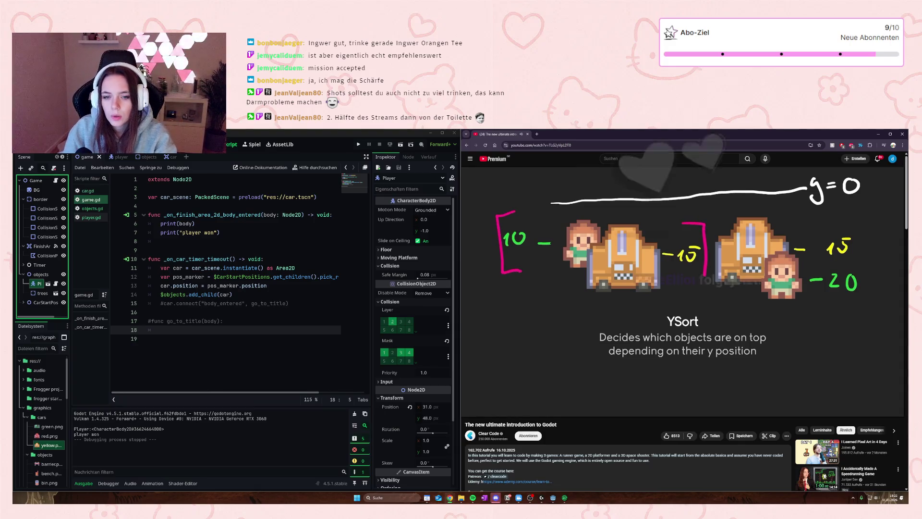
pyautogui.click(601, 297)
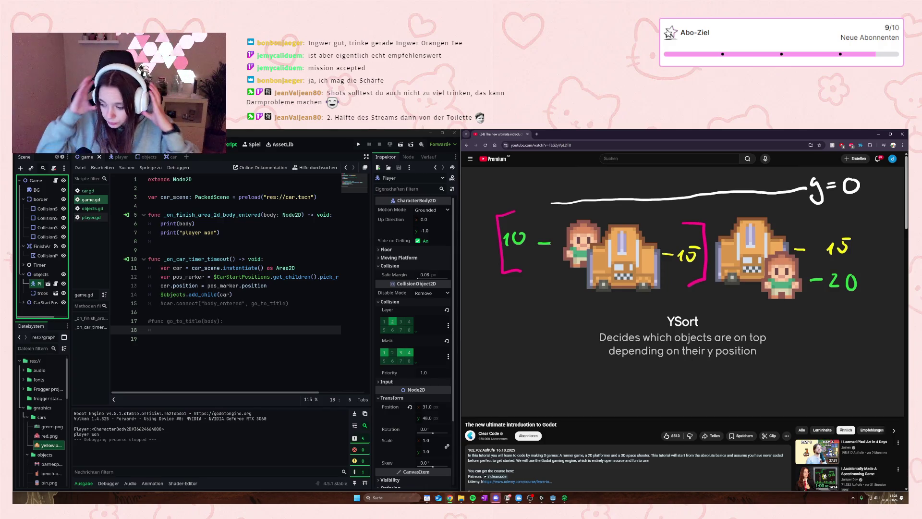
pyautogui.click(621, 319)
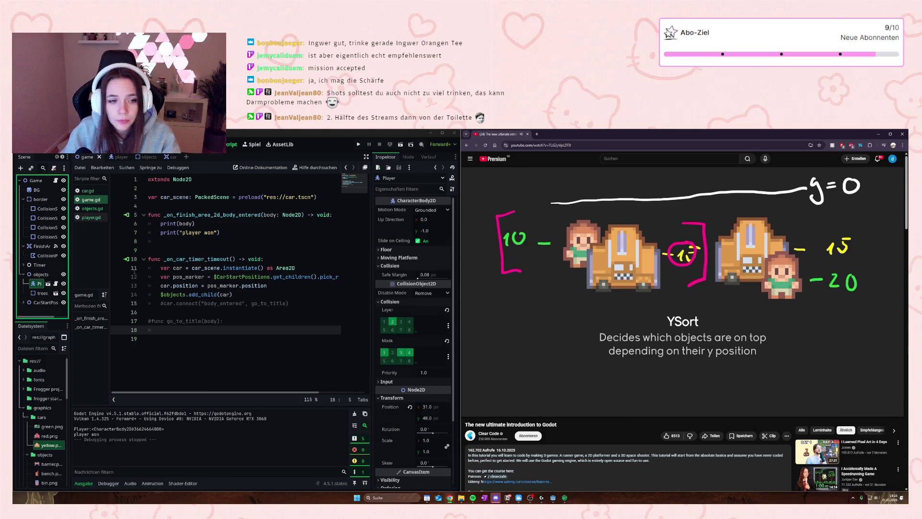
pyautogui.moveTo(182, 286)
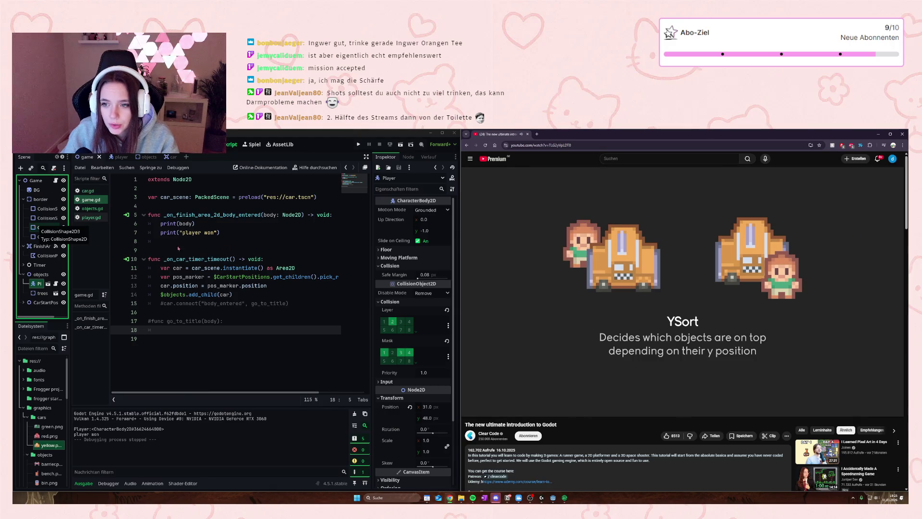
# - Pause the tutorial on the YSort slide, resume it, and select the objects node
pyautogui.click(559, 293)
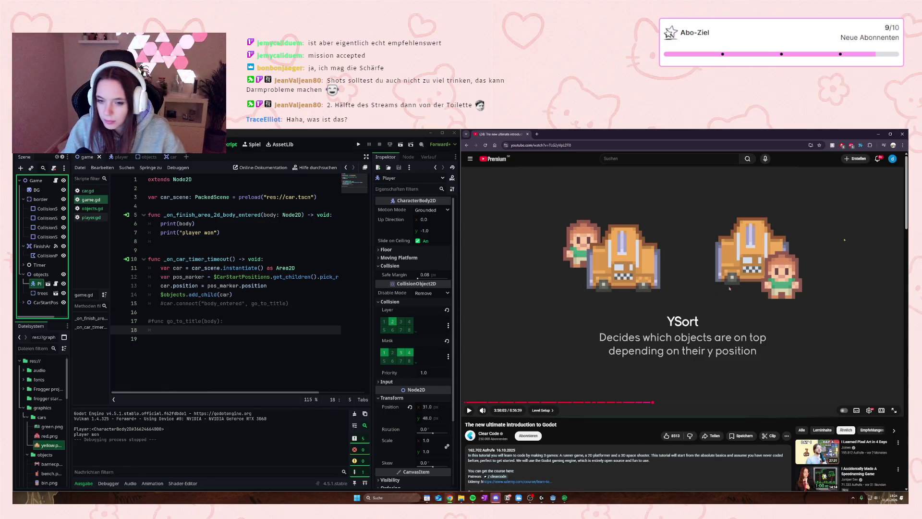
pyautogui.click(730, 312)
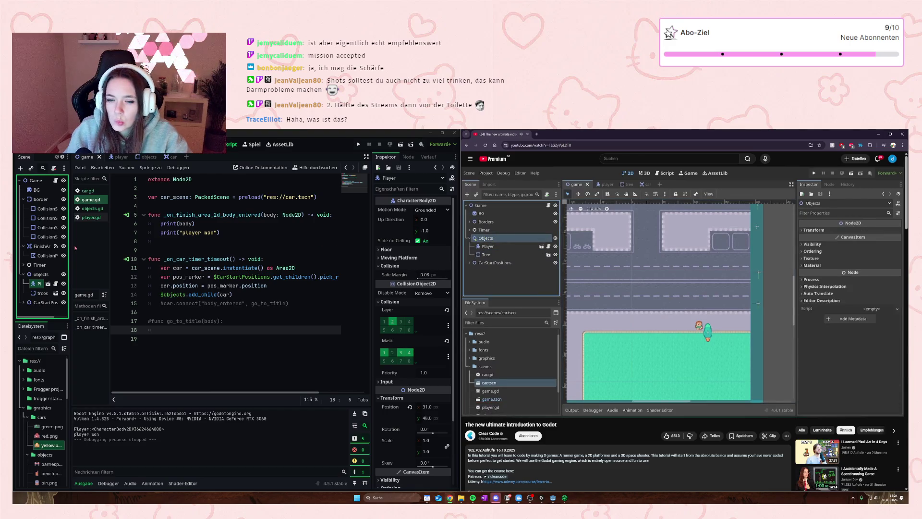
pyautogui.click(41, 274)
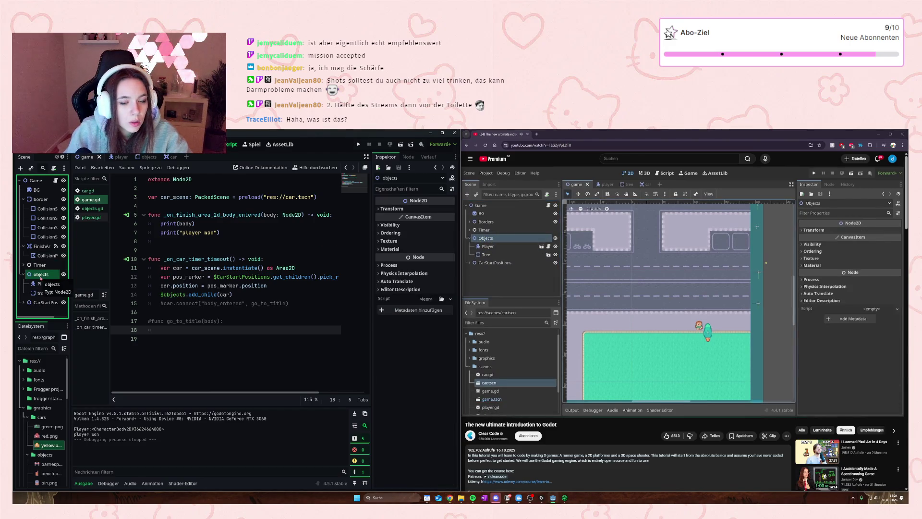
# - Turn on Y Sort Enabled in the objects node's Ordering settings
pyautogui.click(390, 233)
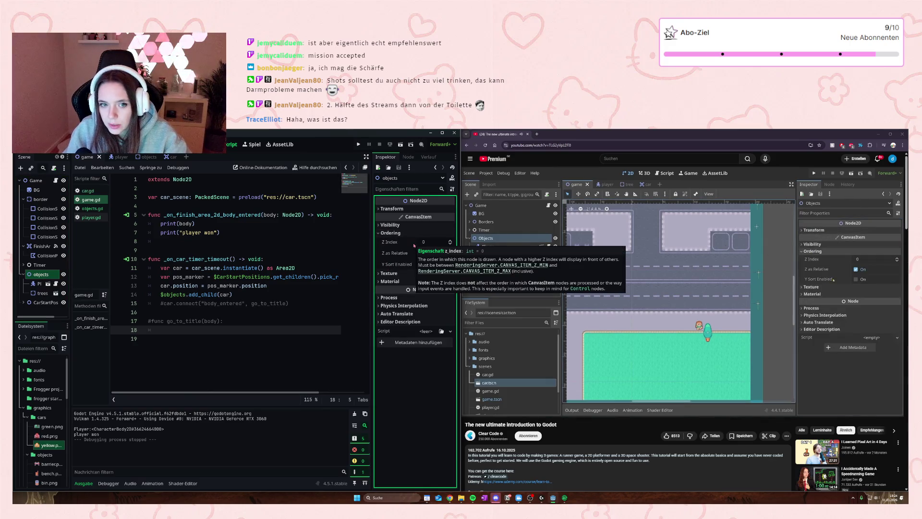
pyautogui.click(422, 265)
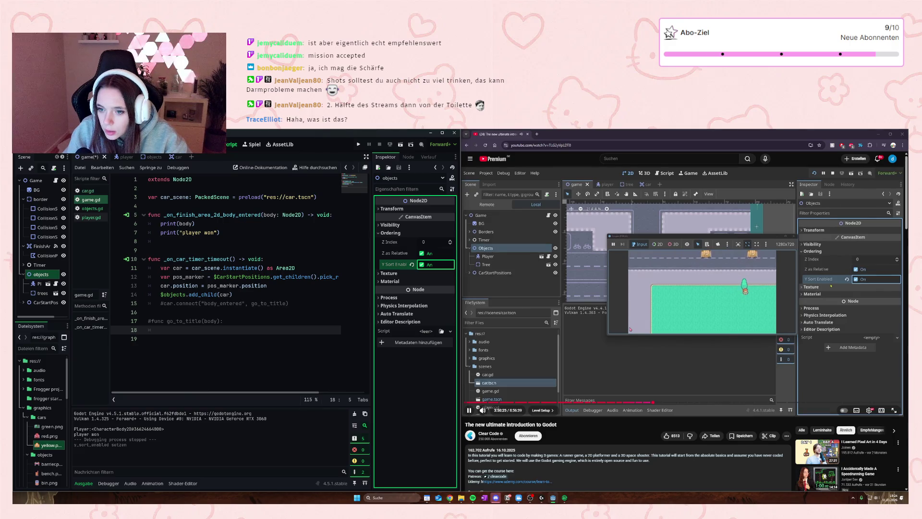
pyautogui.click(359, 144)
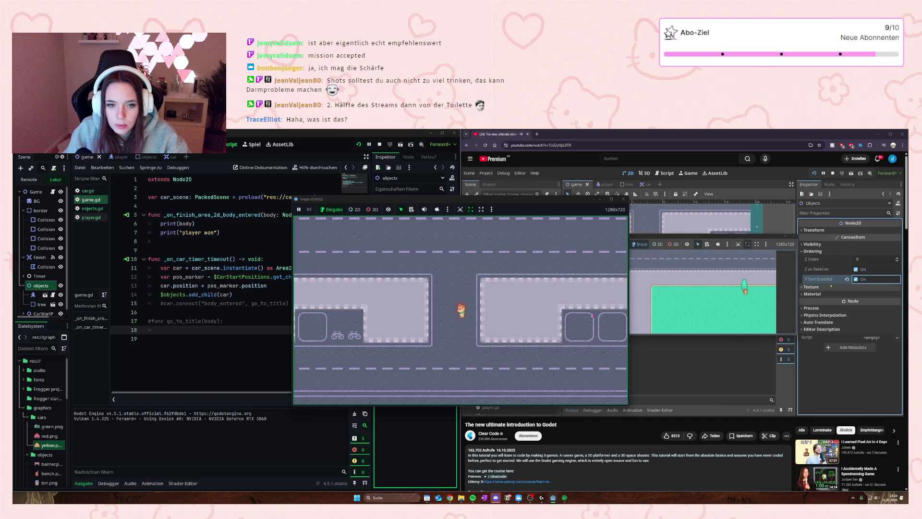
# - Play-test by walking the player around and among the trees, then stop the game
pyautogui.press('Up')
pyautogui.press('Right')
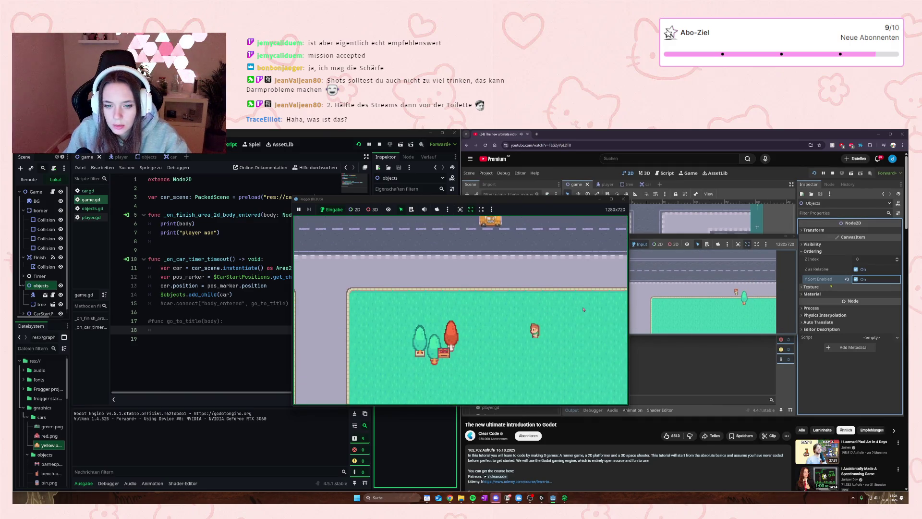
pyautogui.press('Up')
pyautogui.press('Left')
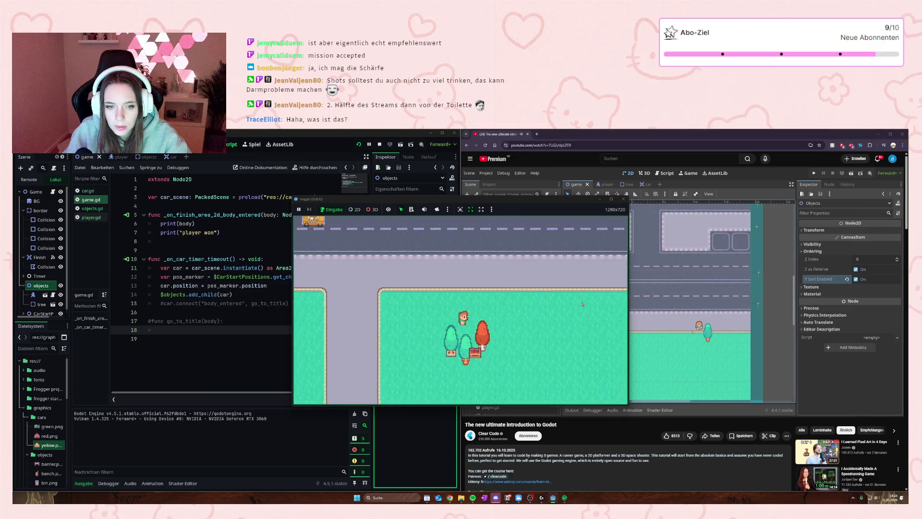
pyautogui.press('Down')
pyautogui.press('Left')
pyautogui.press('Up')
pyautogui.press('Up')
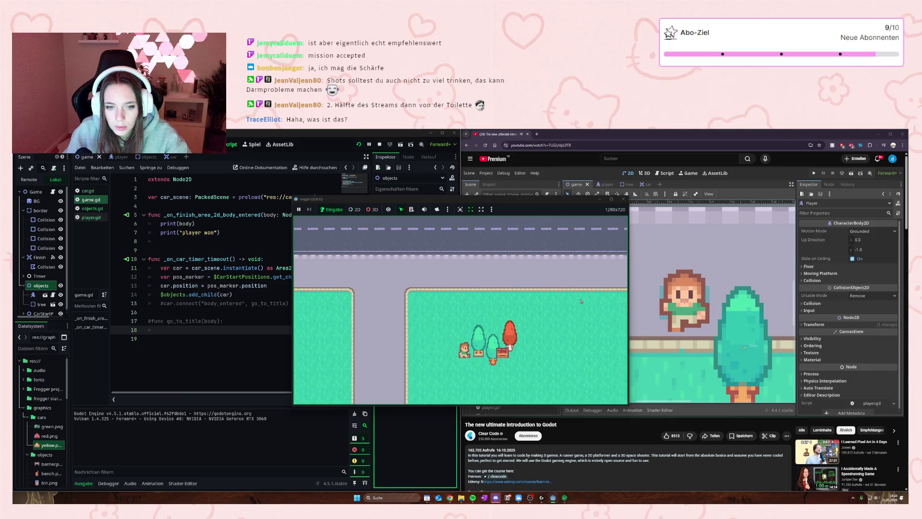
pyautogui.press('Right')
pyautogui.press('Right')
pyautogui.press('Up')
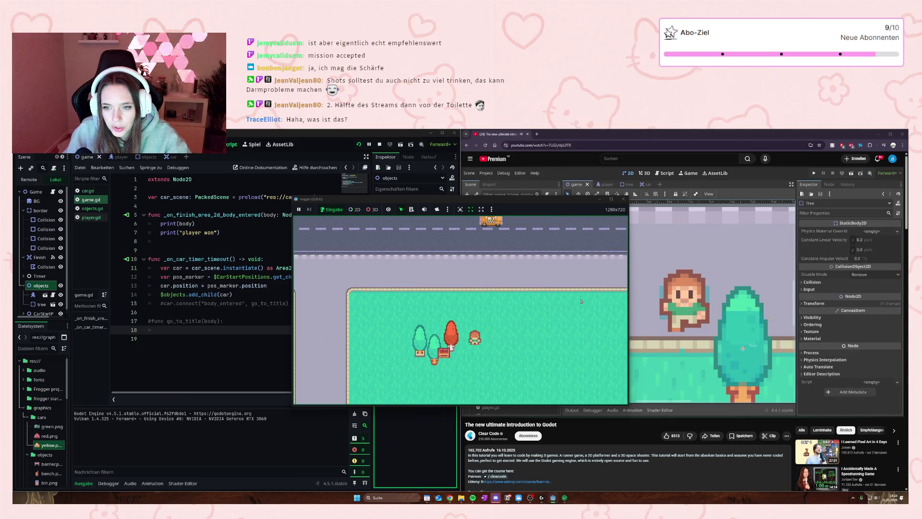
pyautogui.press('Left')
pyautogui.press('Left')
pyautogui.press('Up')
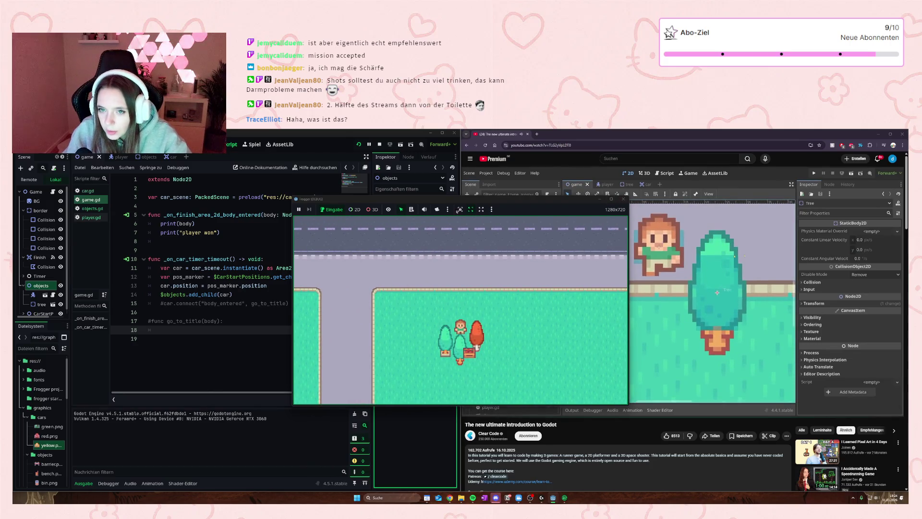
pyautogui.click(623, 199)
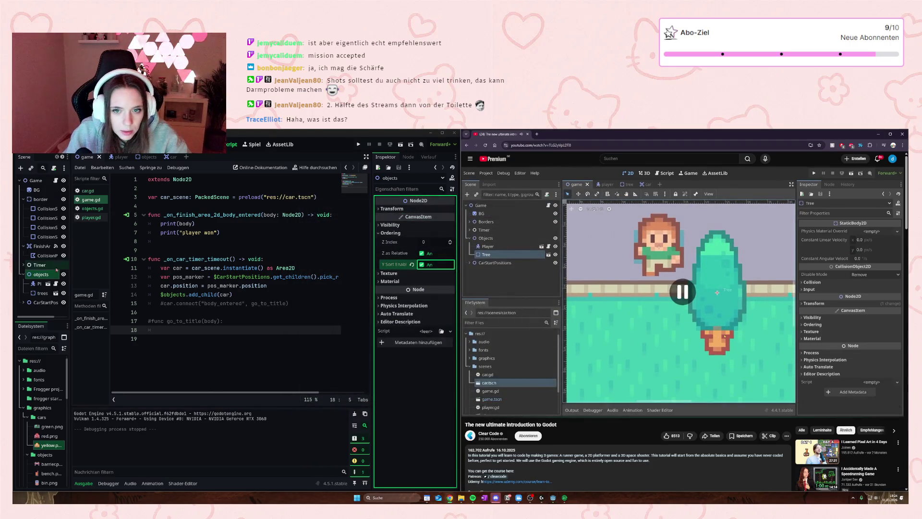
# - Open the objects scene and select the first tree's collision shape in the 2D view
pyautogui.click(42, 293)
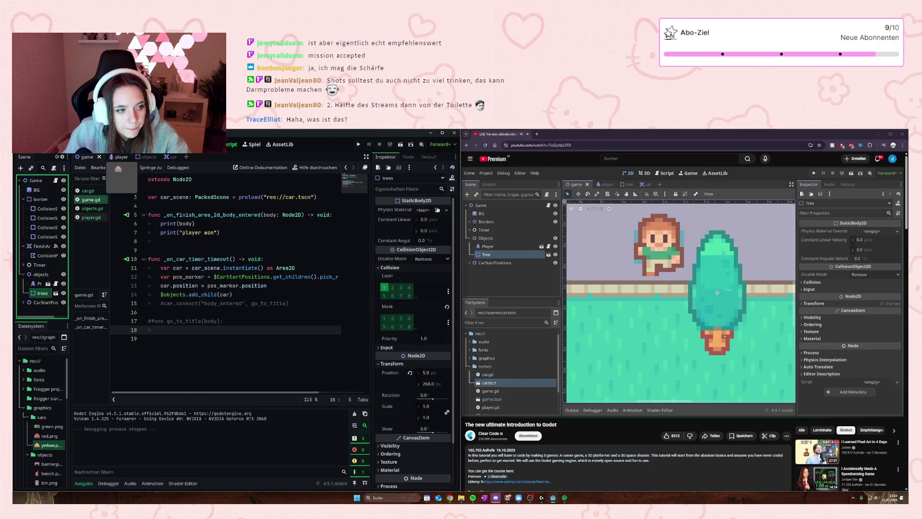
pyautogui.click(141, 158)
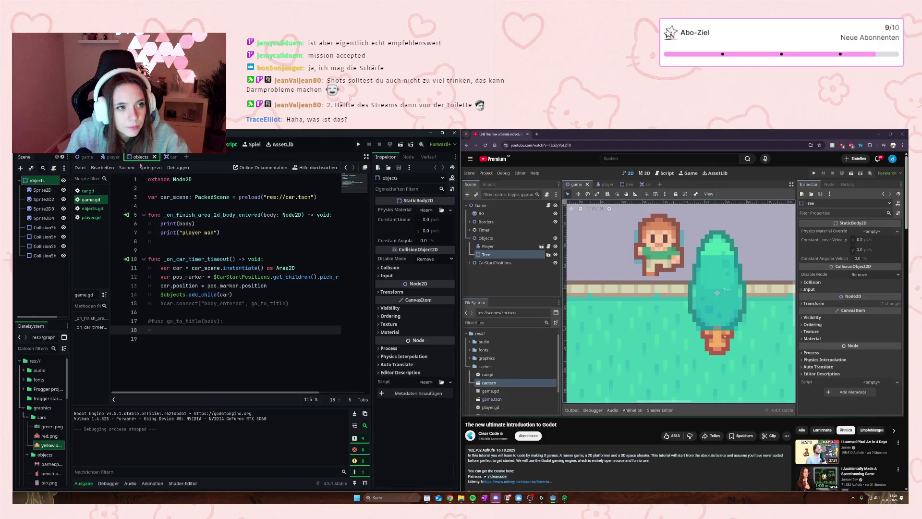
pyautogui.click(44, 227)
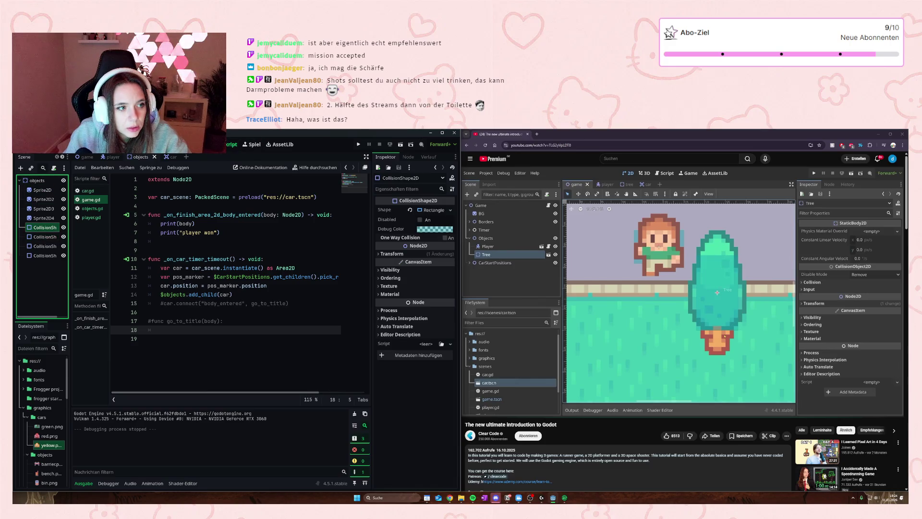
pyautogui.hotkey('ctrl', 'F1')
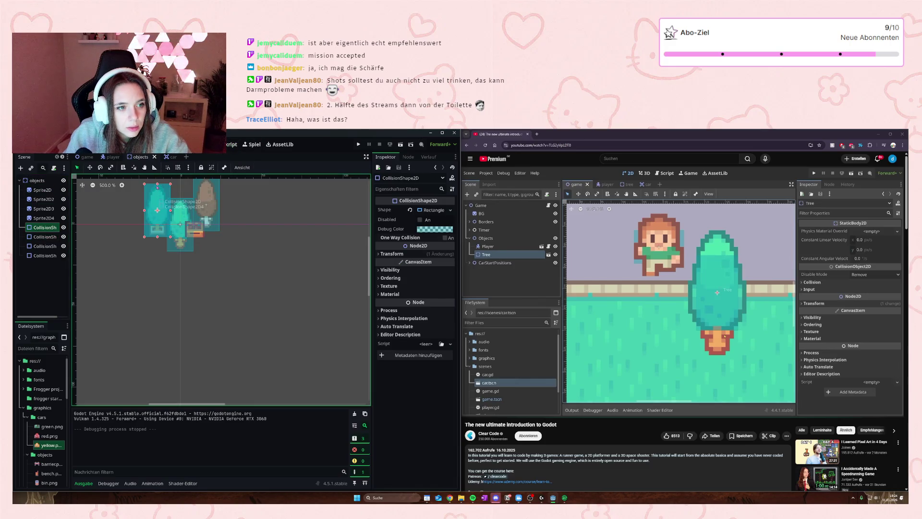
# - Shrink the middle tree's collision shape from the top
pyautogui.moveTo(157, 184); pyautogui.dragTo(158, 192)
pyautogui.hotkey('ctrl', 'z')
pyautogui.scroll(5, 157, 192)
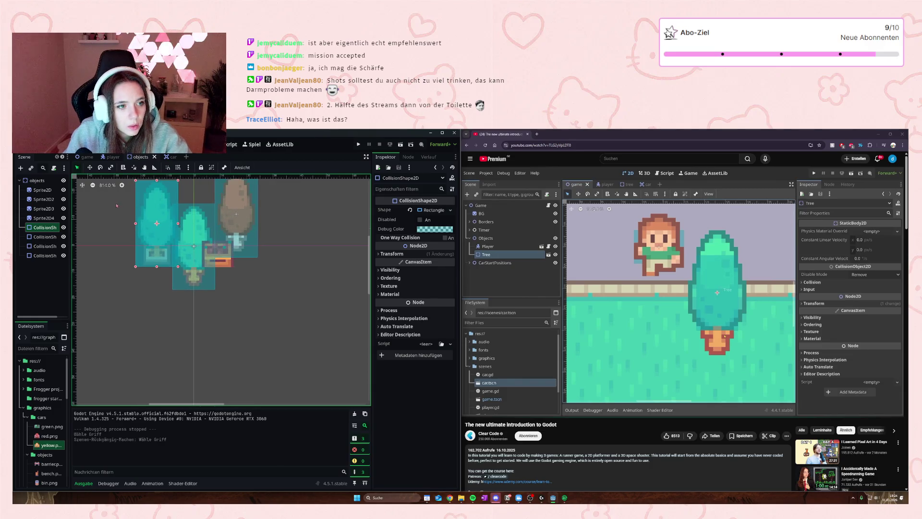
pyautogui.moveTo(117, 206); pyautogui.dragTo(151, 261)
pyautogui.click(45, 237)
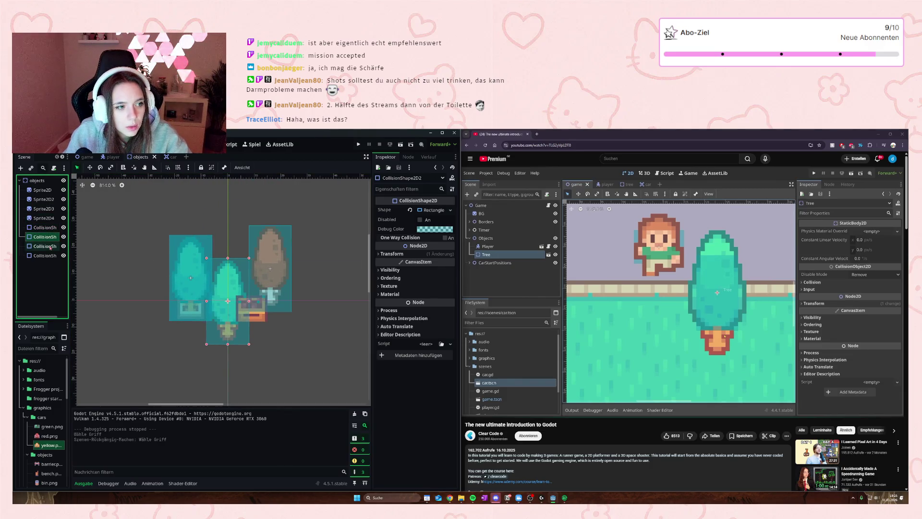
pyautogui.moveTo(227, 258); pyautogui.dragTo(228, 272)
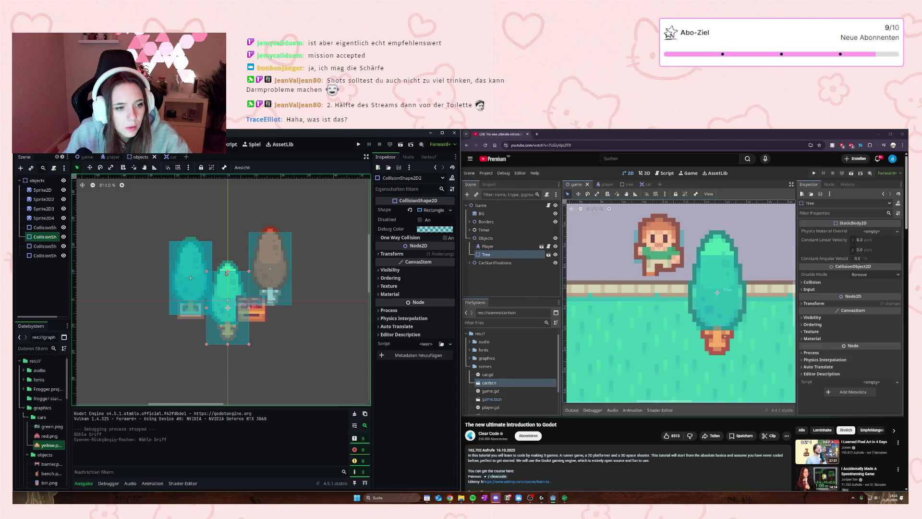
# - Move the leftmost stray collision shape up-left, then delete it
pyautogui.click(189, 276)
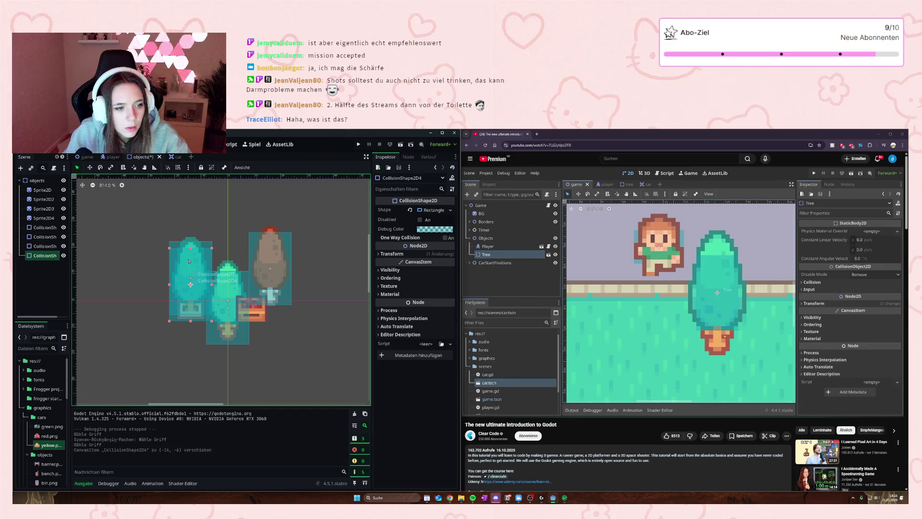
pyautogui.moveTo(190, 276); pyautogui.dragTo(172, 268)
pyautogui.moveTo(173, 232); pyautogui.dragTo(151, 227)
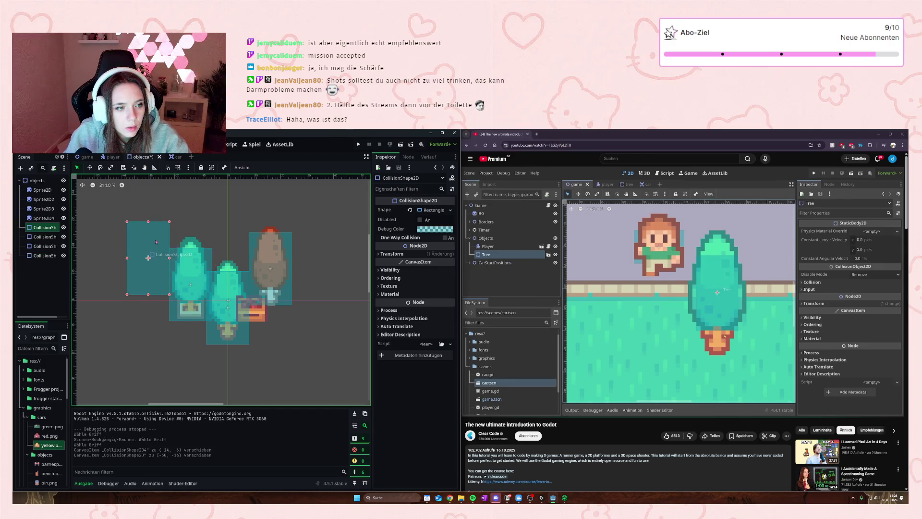
pyautogui.press('Delete')
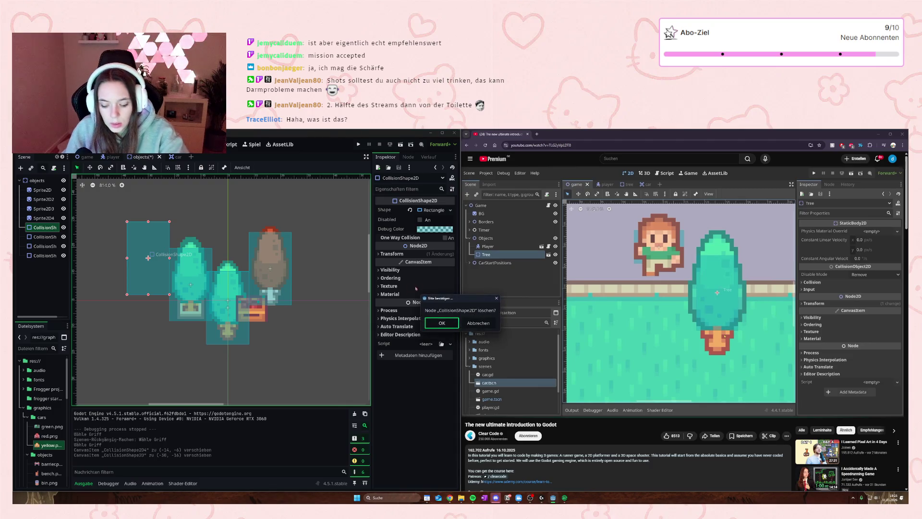
pyautogui.click(449, 325)
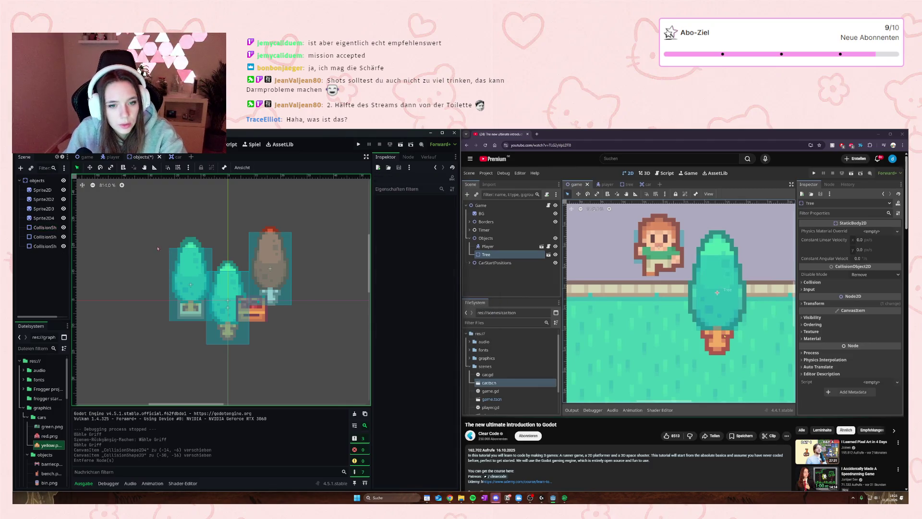
# - Nudge the brown tree's collision shape down slightly, then save and run the game
pyautogui.click(189, 250)
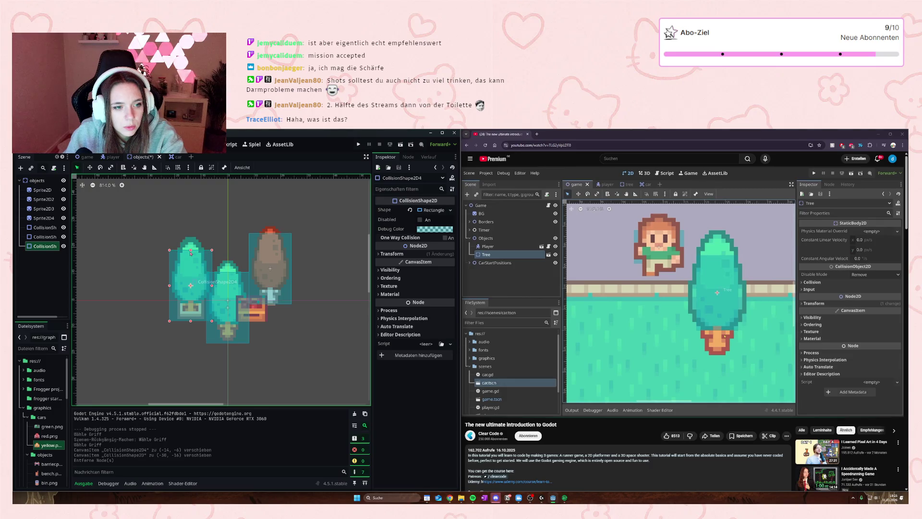
pyautogui.click(273, 265)
pyautogui.moveTo(277, 272); pyautogui.dragTo(277, 277)
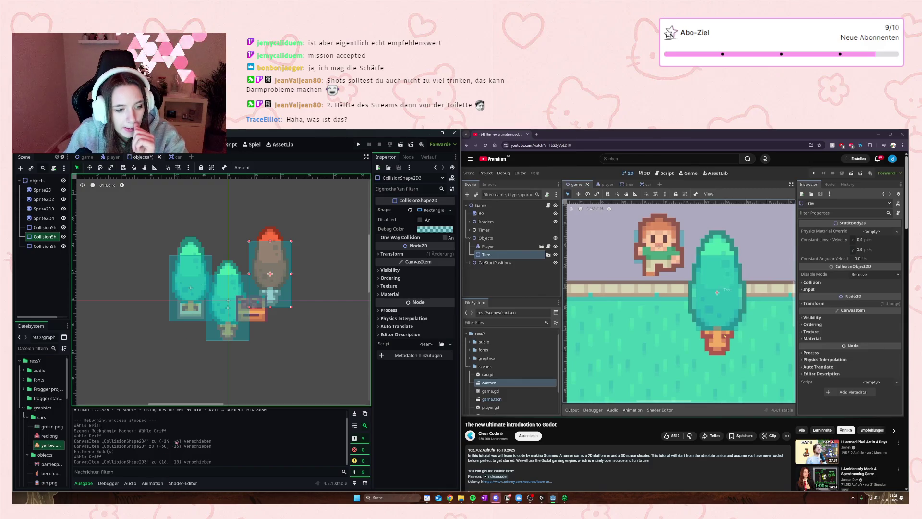
pyautogui.click(177, 275)
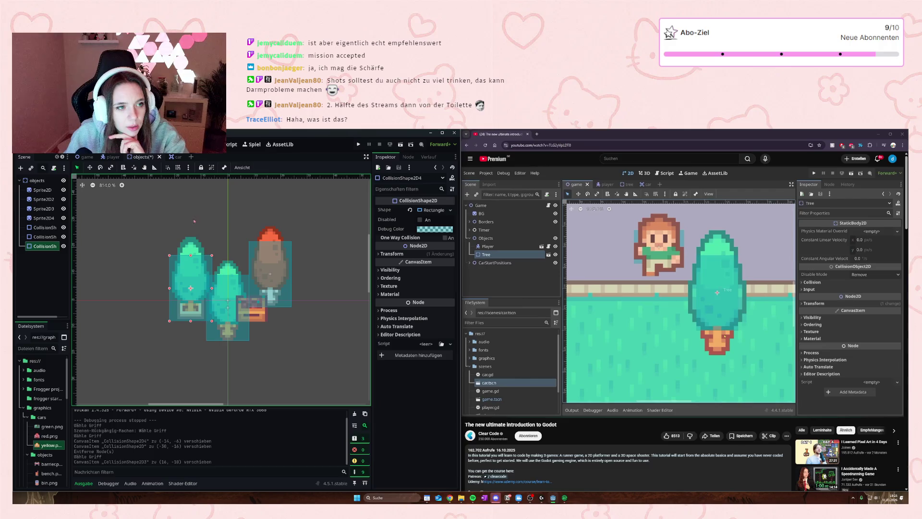
pyautogui.press('F5')
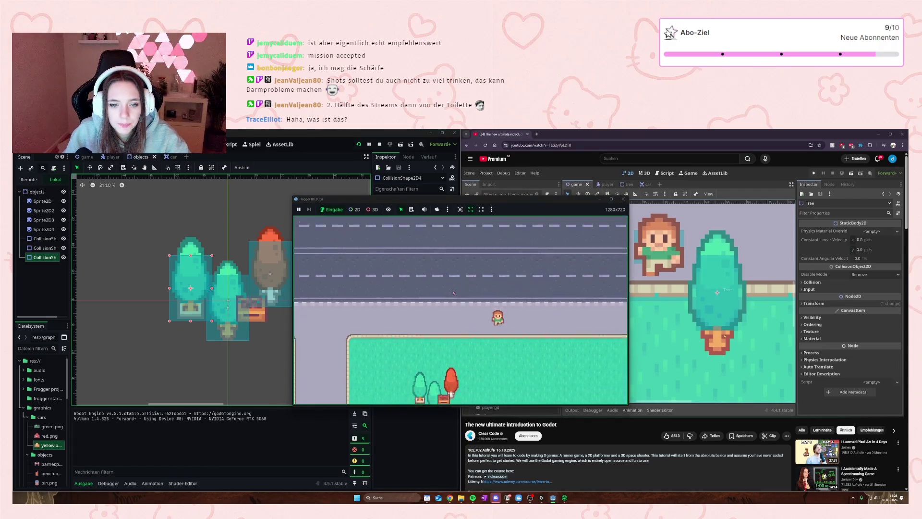
# - Walk the player around the grass to test the tree collisions, then return to the editor
pyautogui.press('Down')
pyautogui.press('Left')
pyautogui.press('Right')
pyautogui.press('Left')
pyautogui.press('Right')
pyautogui.press('Down')
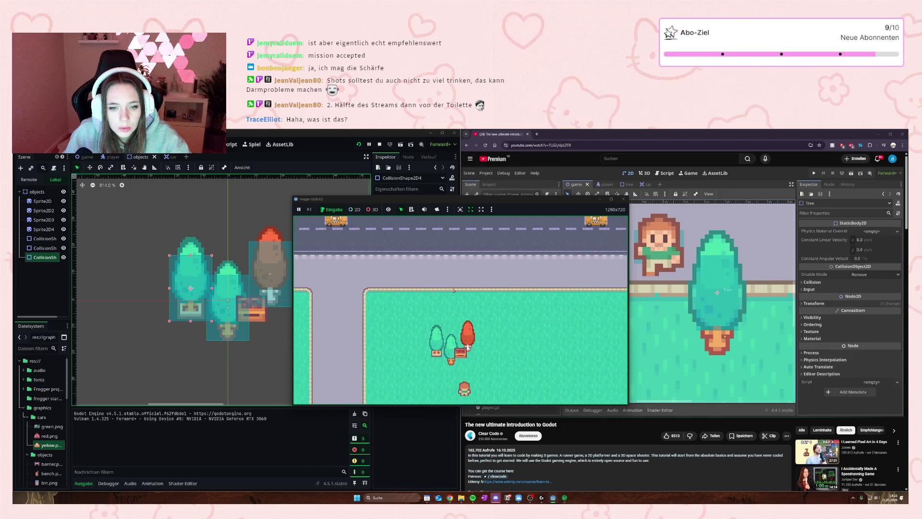
pyautogui.press('Up')
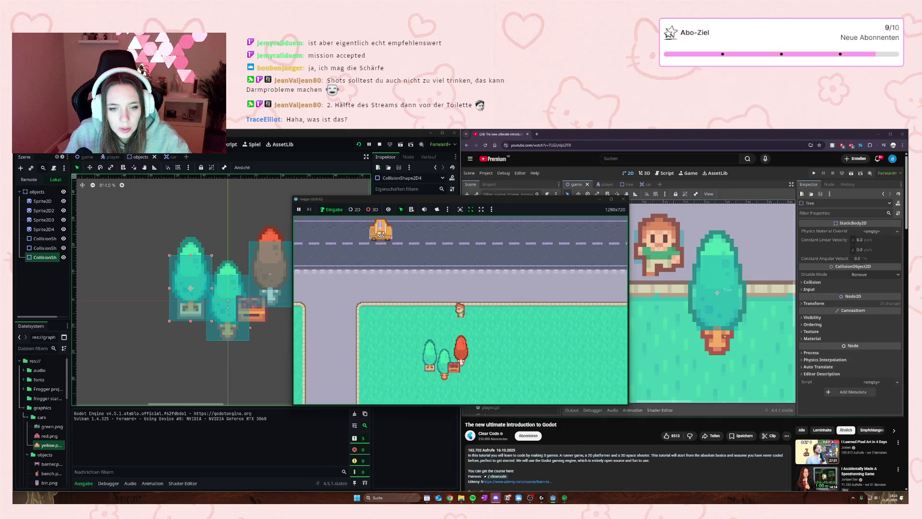
pyautogui.click(250, 327)
# - Raise the middle tree's shape bottom edge, move the left and brown tree shapes up, and rerun
pyautogui.click(228, 342)
pyautogui.moveTo(229, 342); pyautogui.dragTo(229, 340)
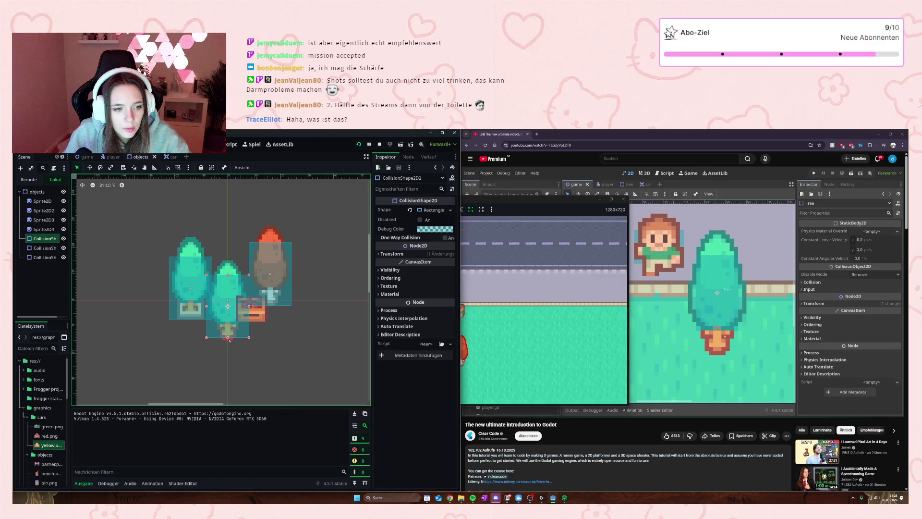
pyautogui.click(193, 290)
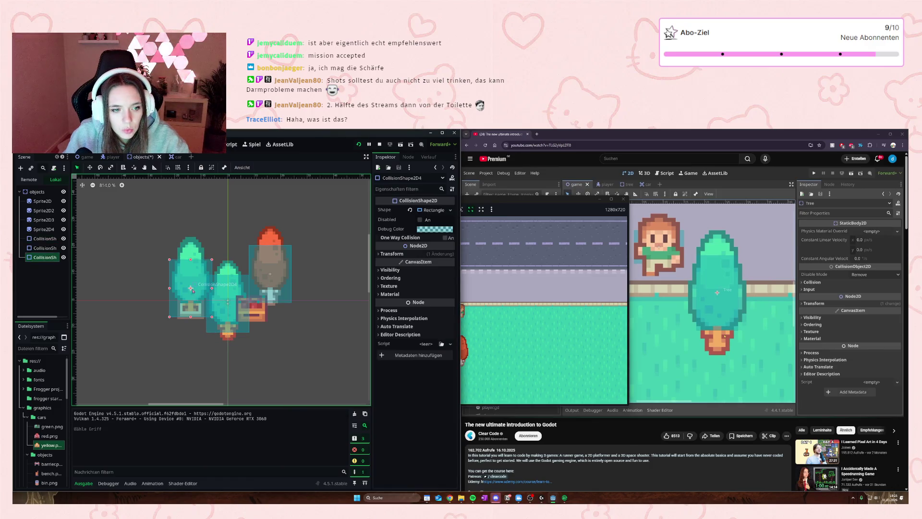
pyautogui.moveTo(191, 288); pyautogui.dragTo(191, 282)
pyautogui.moveTo(274, 291); pyautogui.dragTo(274, 282)
pyautogui.press('F5')
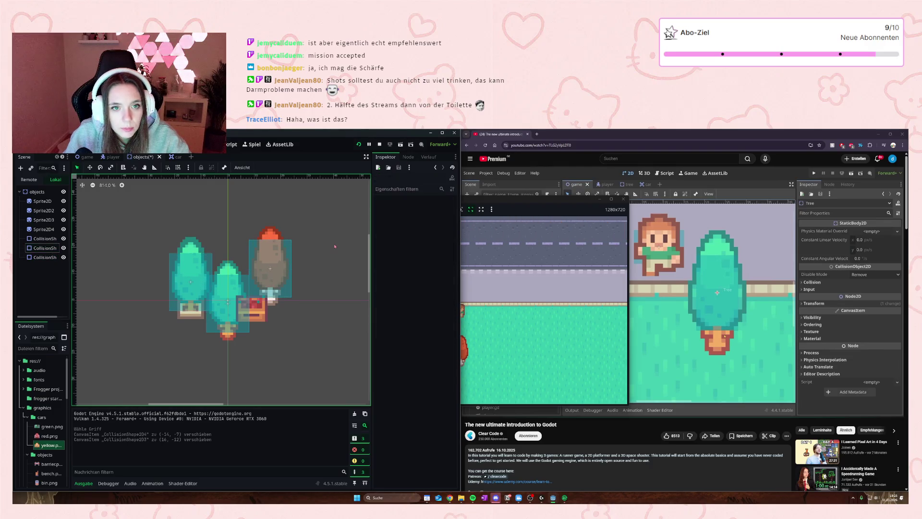
# - Walk the player between and below the trees to retest, then switch to the player scene
pyautogui.press('Down')
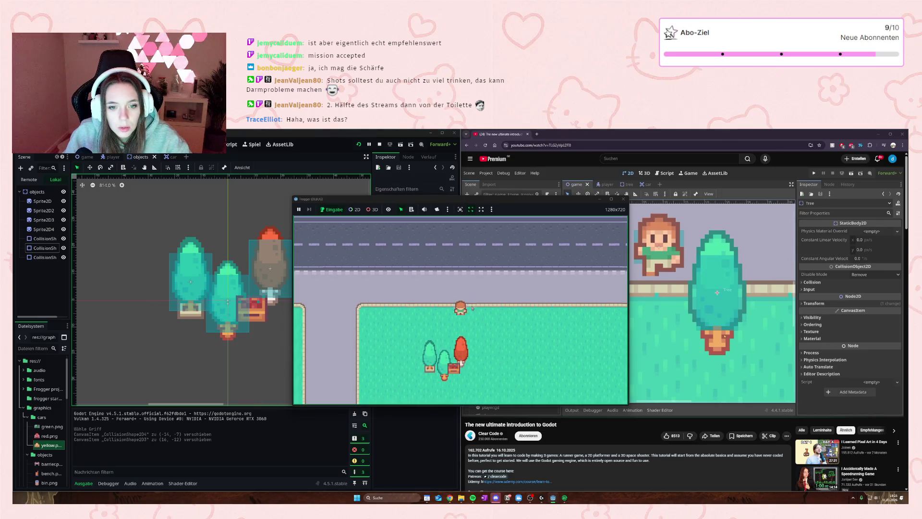
pyautogui.press('Down')
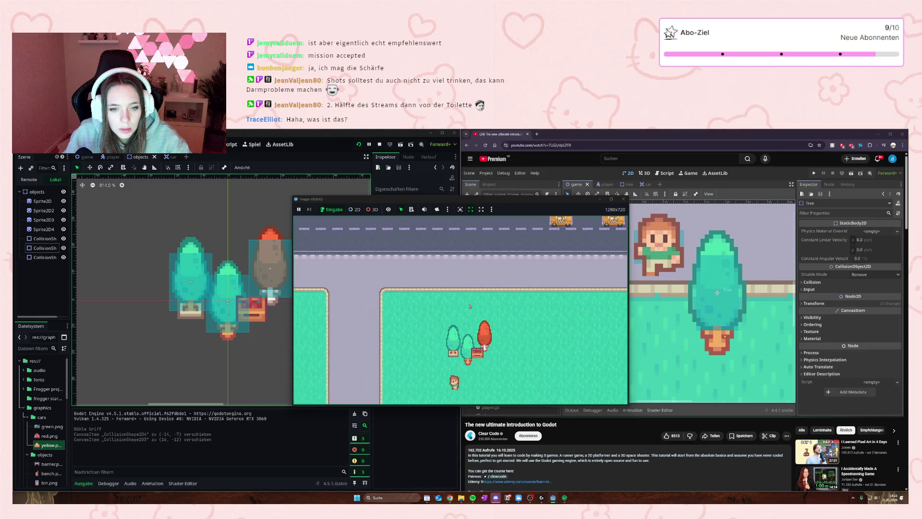
pyautogui.press('Left')
pyautogui.press('Up')
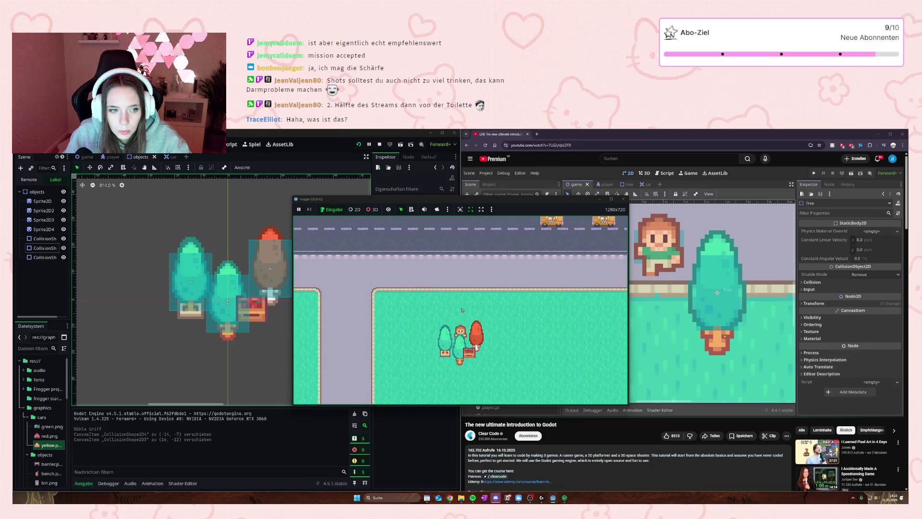
pyautogui.press('Down')
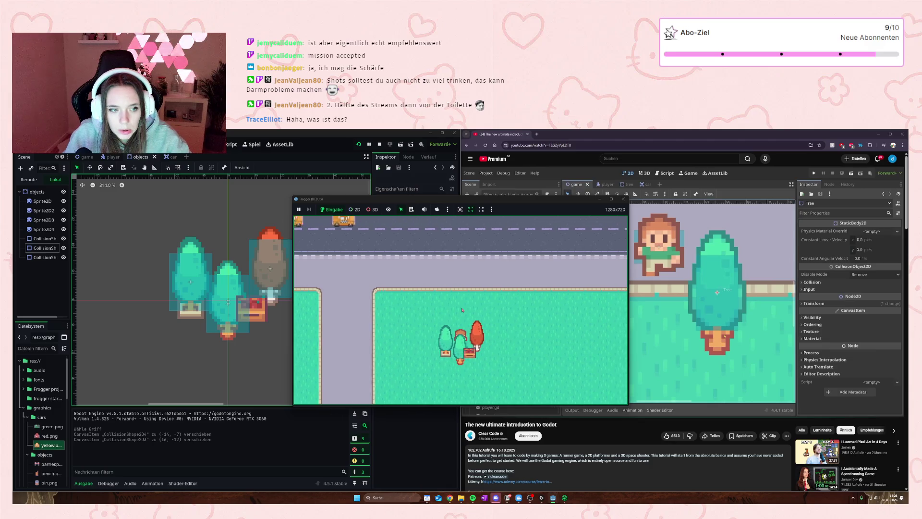
pyautogui.press('Up')
pyautogui.click(240, 310)
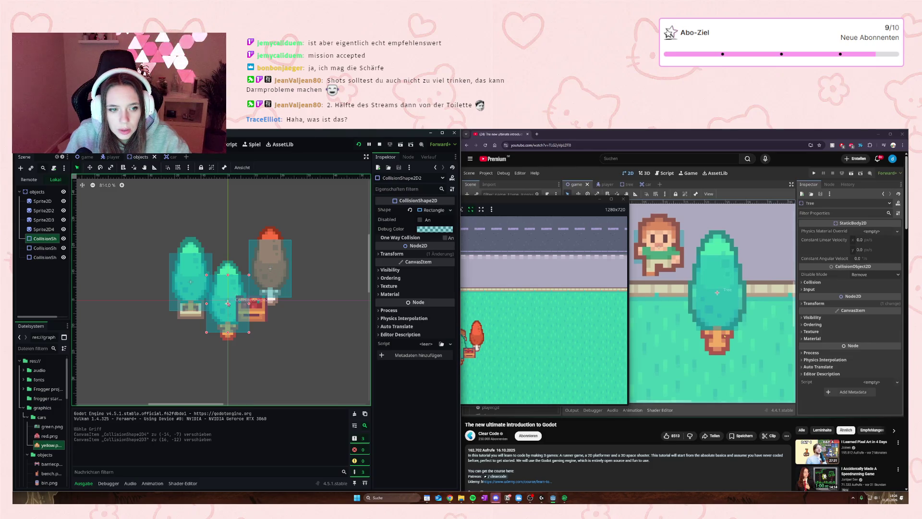
pyautogui.hotkey('ctrl', 'shift', 'Tab')
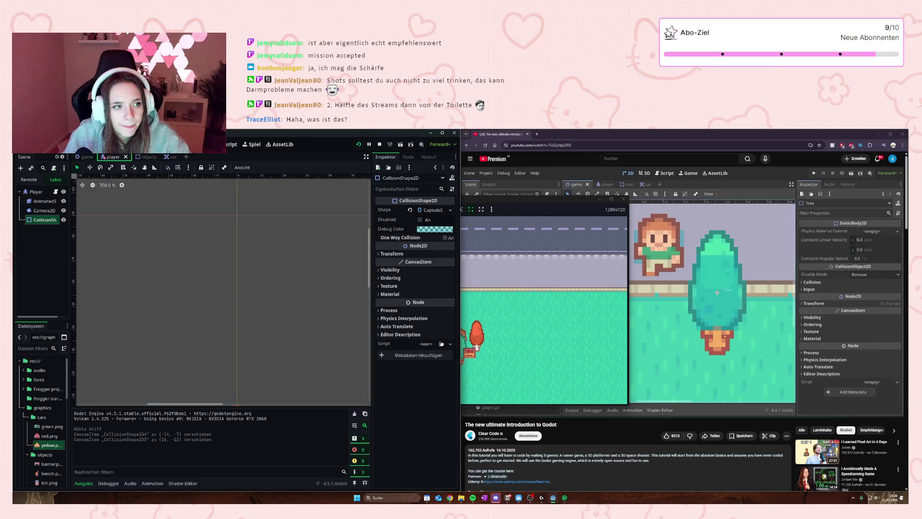
# - Walk the player around the trees again in the running game to check collisions
pyautogui.scroll(-3, 220, 253)
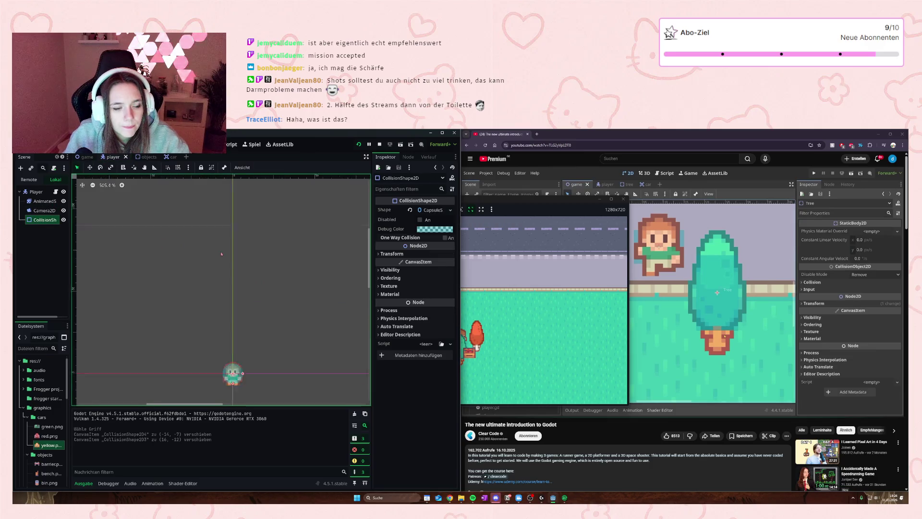
pyautogui.scroll(2, 221, 254)
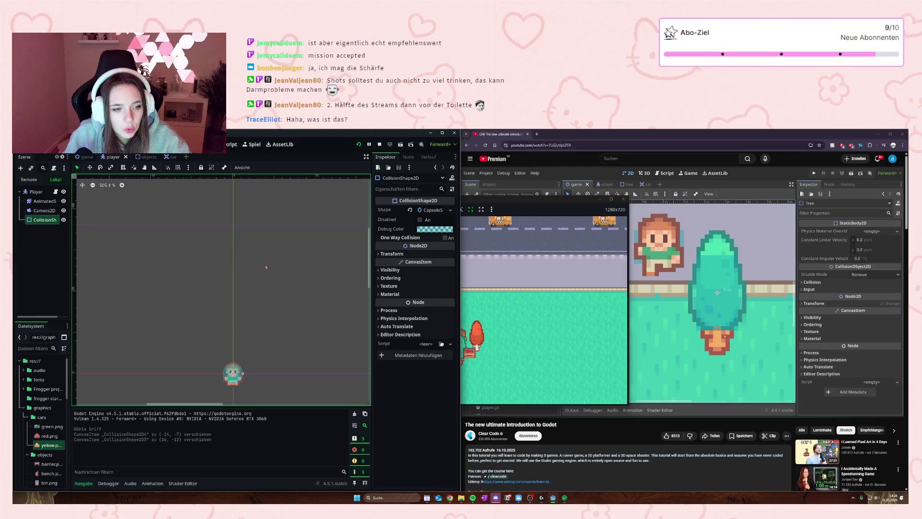
pyautogui.click(489, 343)
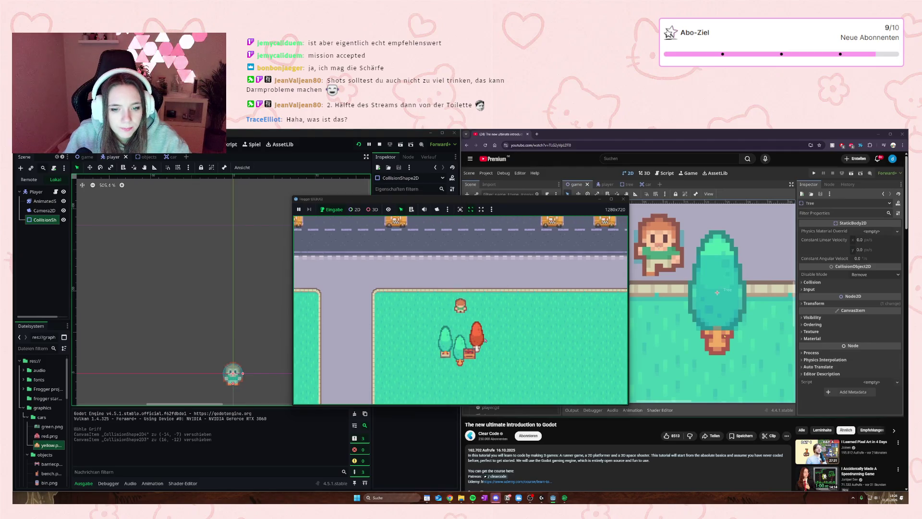
pyautogui.press('Up')
pyautogui.press('Down')
pyautogui.press('Up')
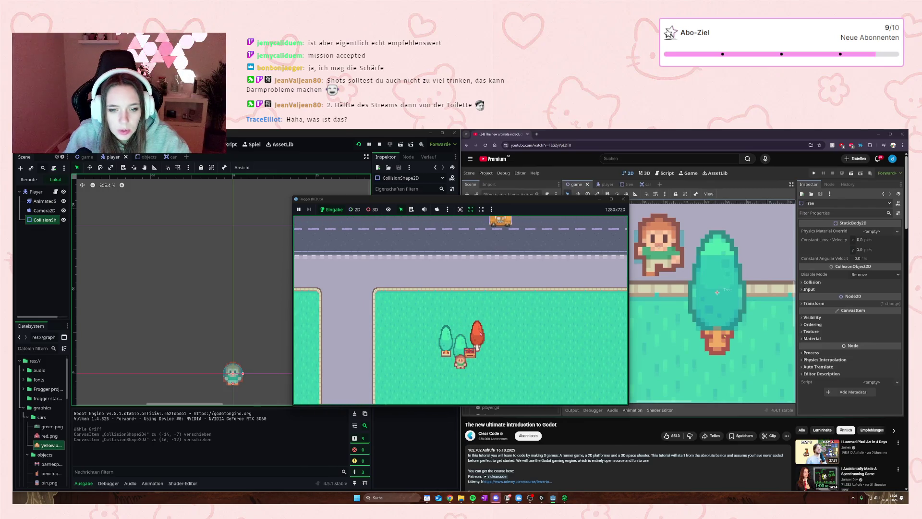
pyautogui.press('Right')
pyautogui.press('Down')
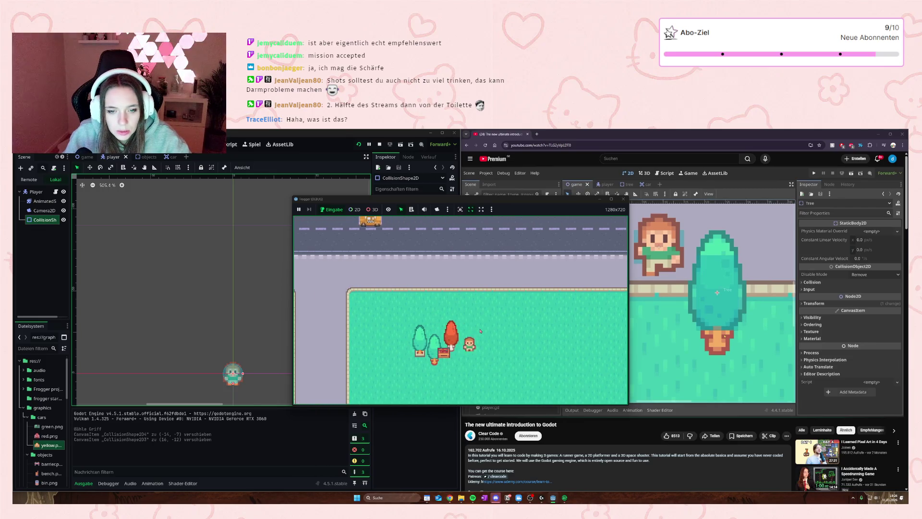
pyautogui.press('Left')
pyautogui.press('Down')
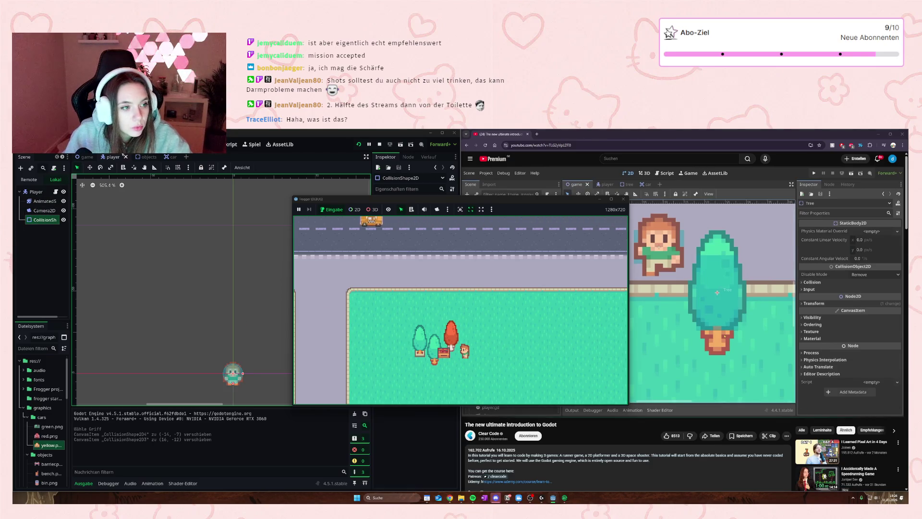
# - Review the left and middle tree collision boxes in objects, then open game.gd and the game scene
pyautogui.click(140, 156)
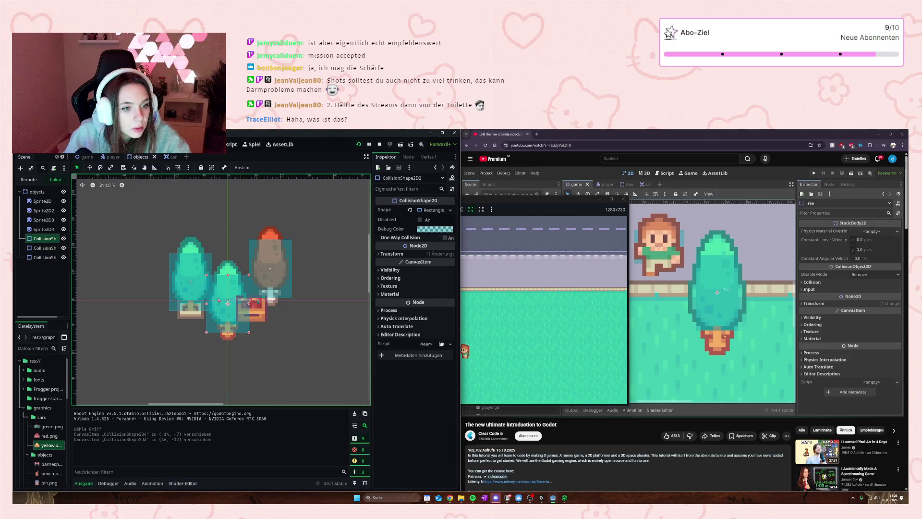
pyautogui.click(191, 265)
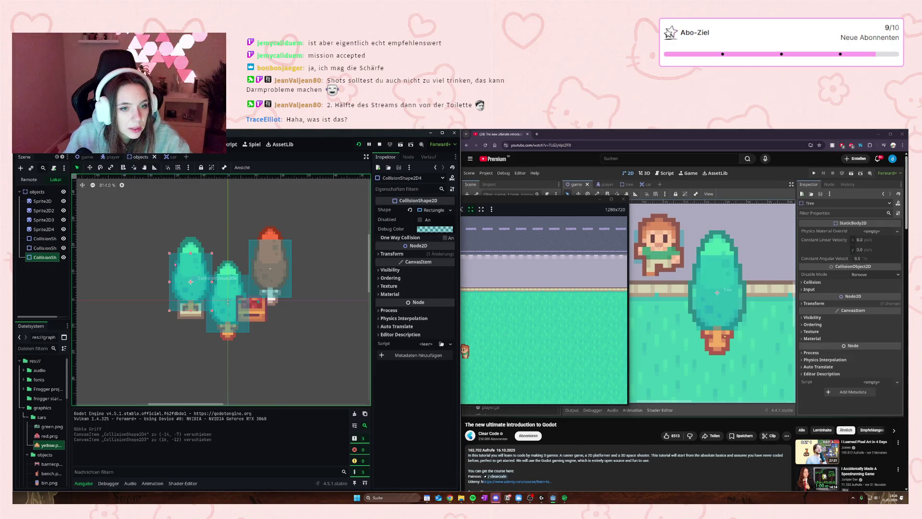
pyautogui.click(225, 281)
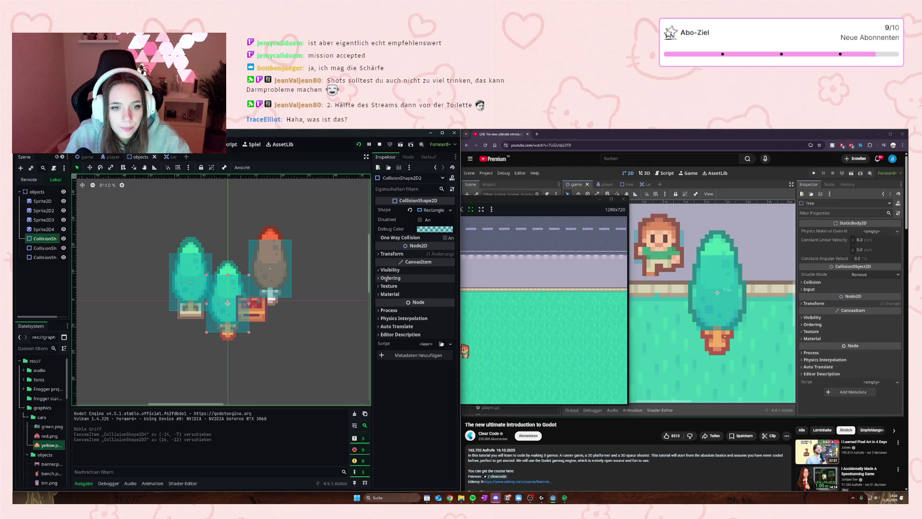
pyautogui.click(377, 280)
pyautogui.click(378, 279)
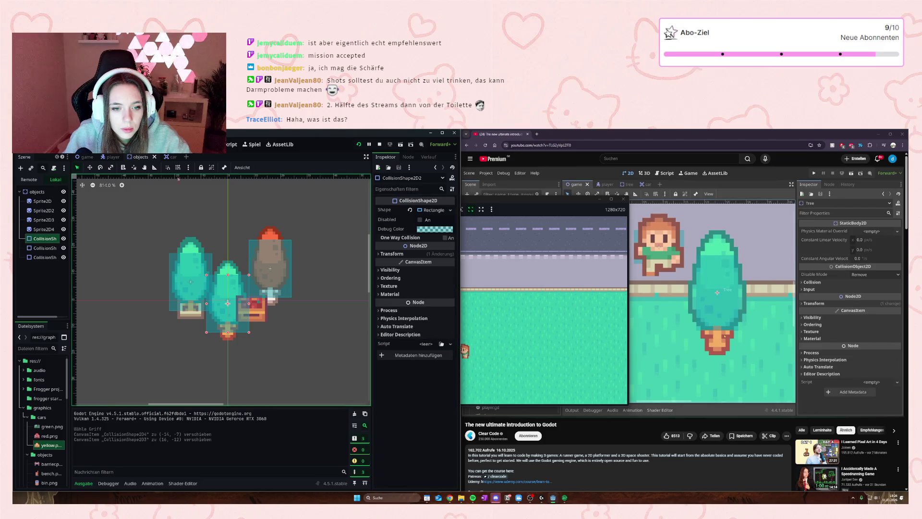
pyautogui.click(232, 144)
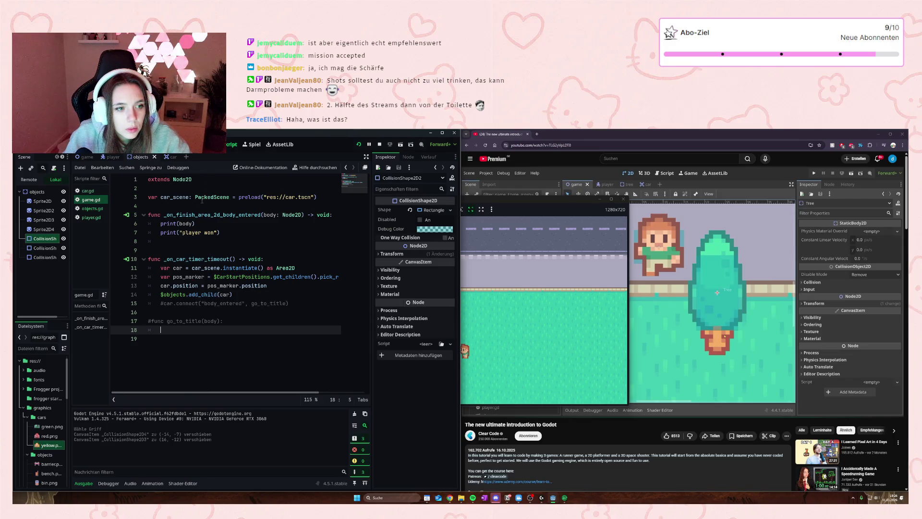
pyautogui.click(88, 158)
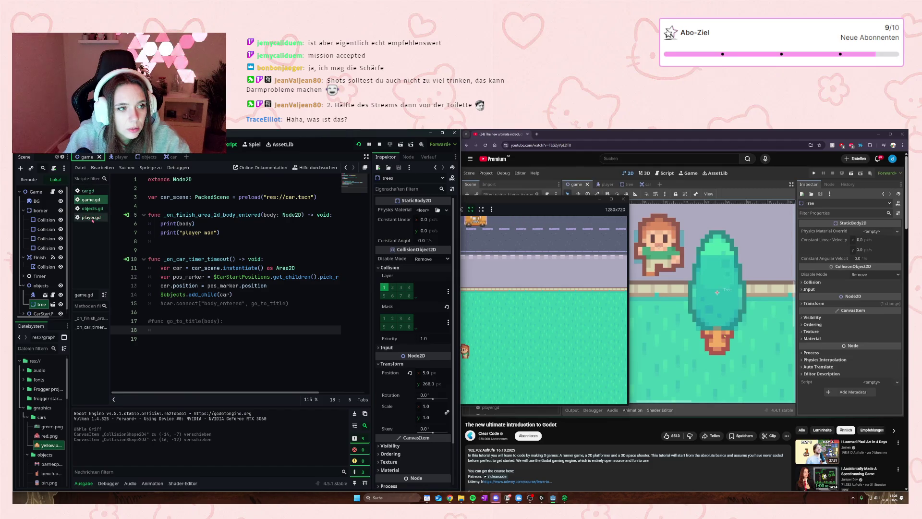
# - Move the tree node higher in the game hierarchy and open the player.gd script
pyautogui.click(183, 246)
pyautogui.scroll(-1, 43, 278)
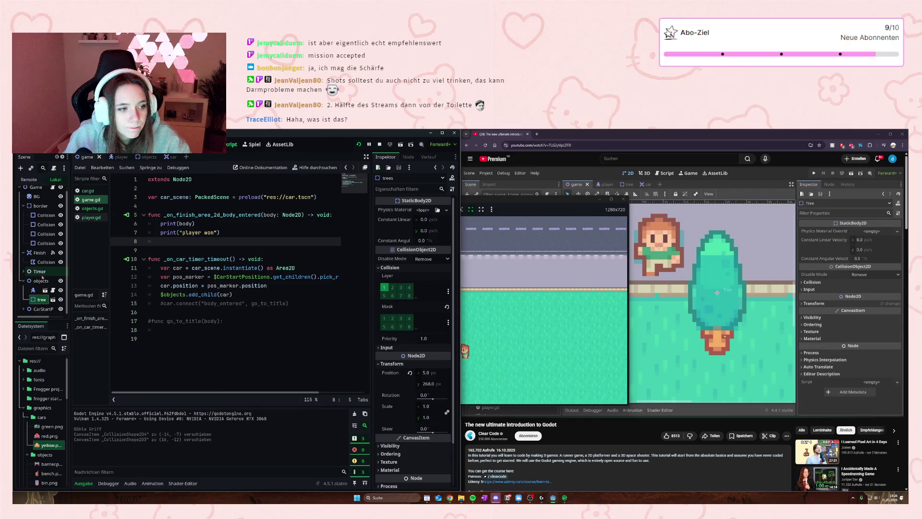
pyautogui.moveTo(42, 300); pyautogui.dragTo(46, 250)
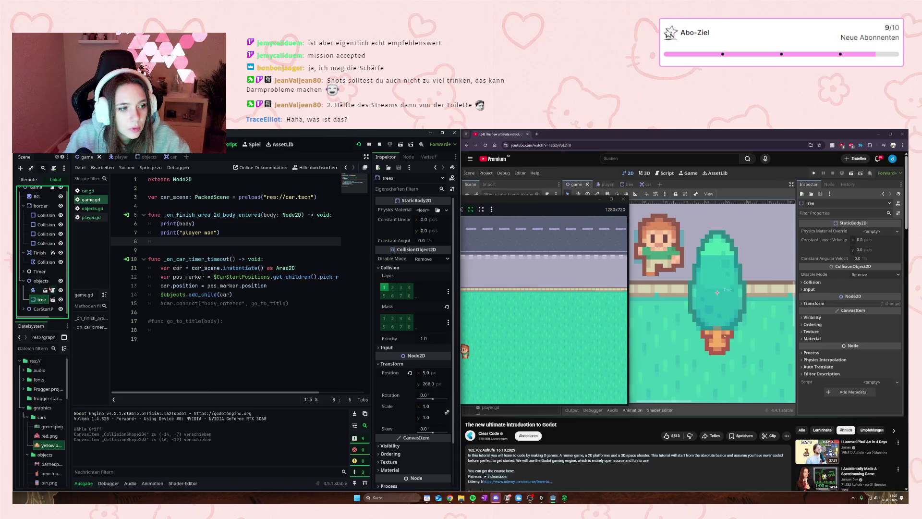
pyautogui.click(91, 217)
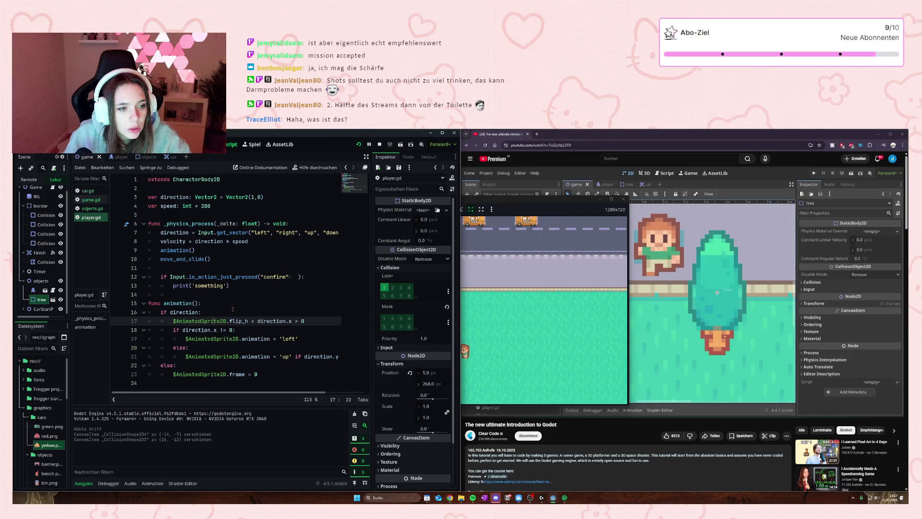
# - Go through the player scene to the objects scene and select the trees' collision shapes
pyautogui.click(117, 157)
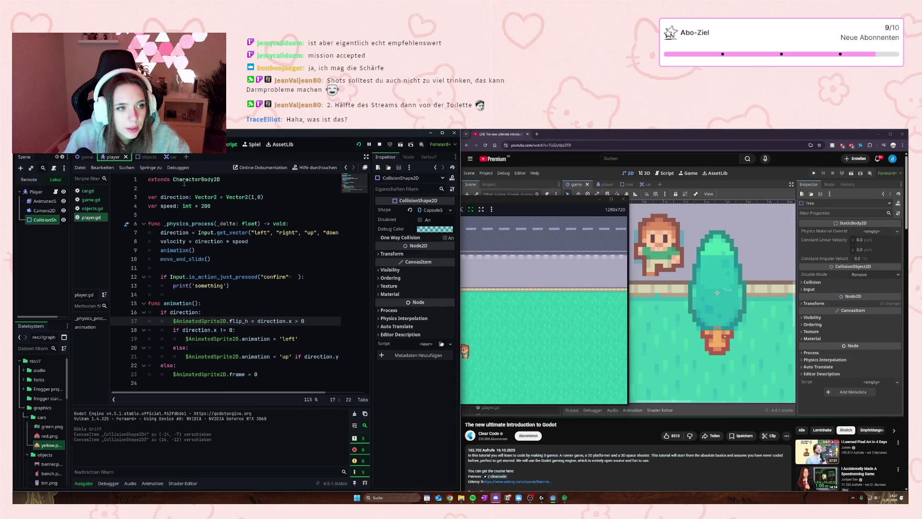
pyautogui.click(40, 220)
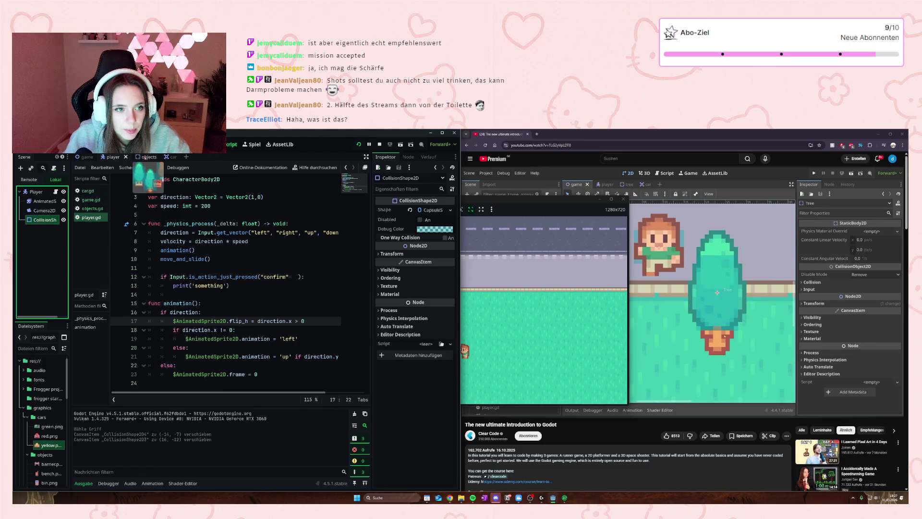
pyautogui.click(145, 157)
pyautogui.click(45, 247)
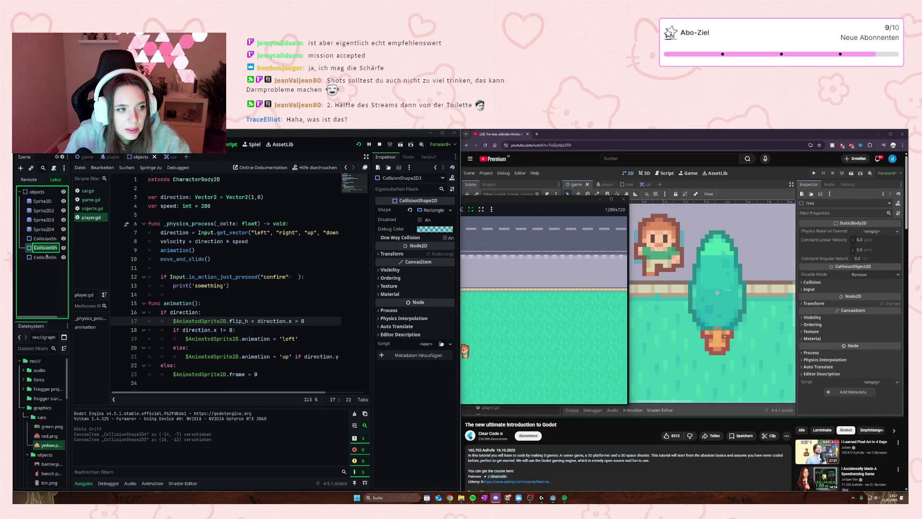
pyautogui.click(45, 257)
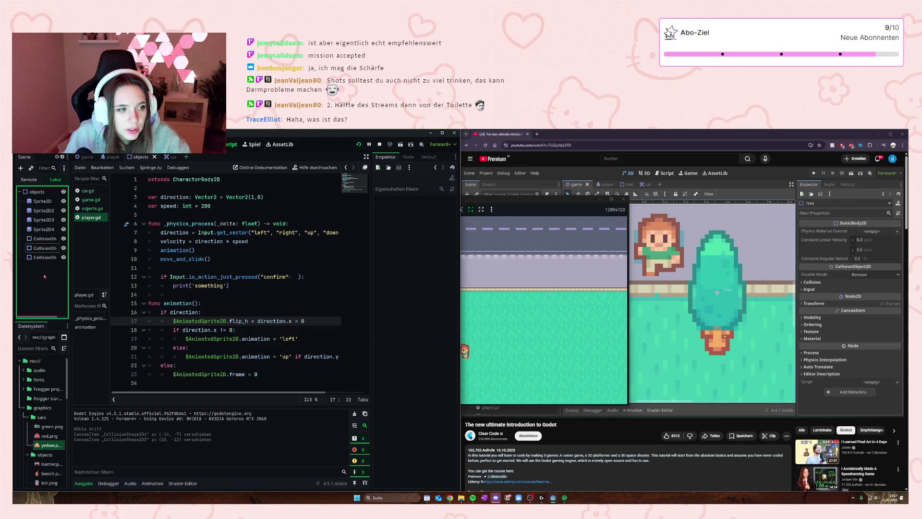
pyautogui.click(41, 249)
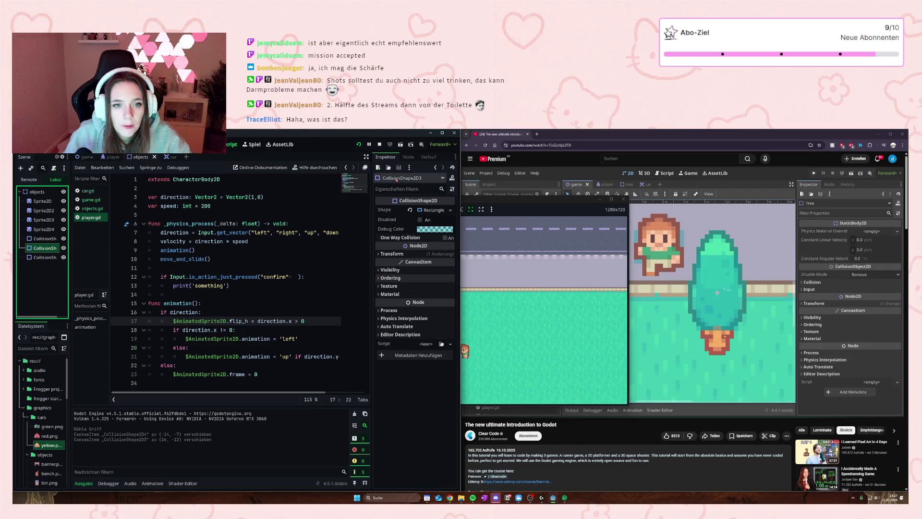
# - Compare the brown and left tree collision shapes' signals and properties in the Node and Inspector tabs
pyautogui.click(407, 157)
pyautogui.click(391, 158)
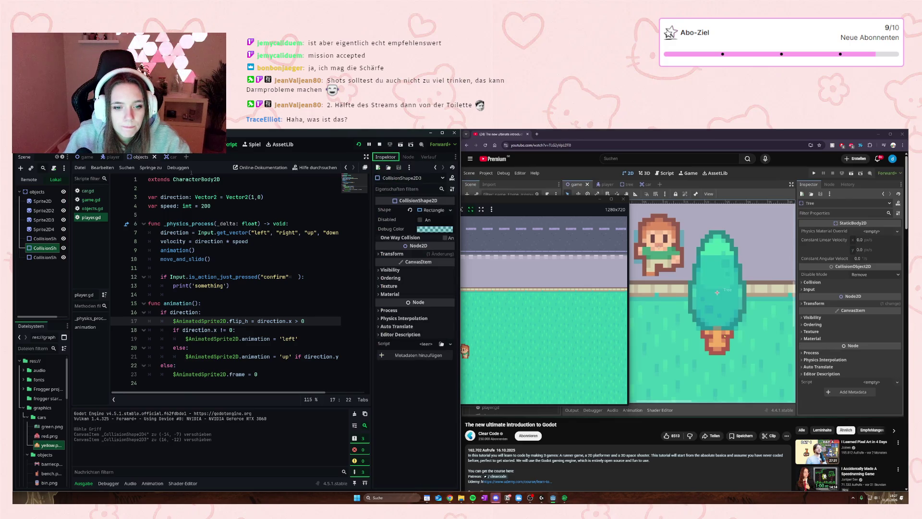
pyautogui.click(44, 258)
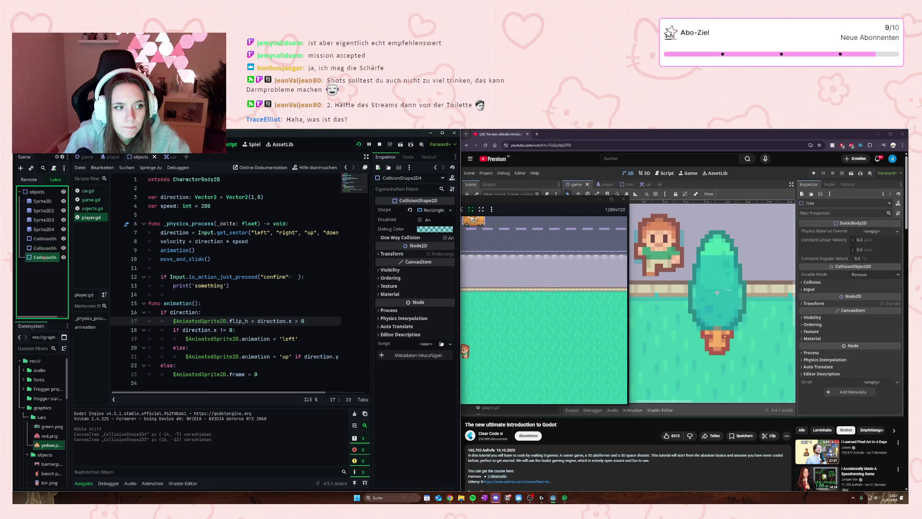
pyautogui.click(409, 158)
pyautogui.click(391, 157)
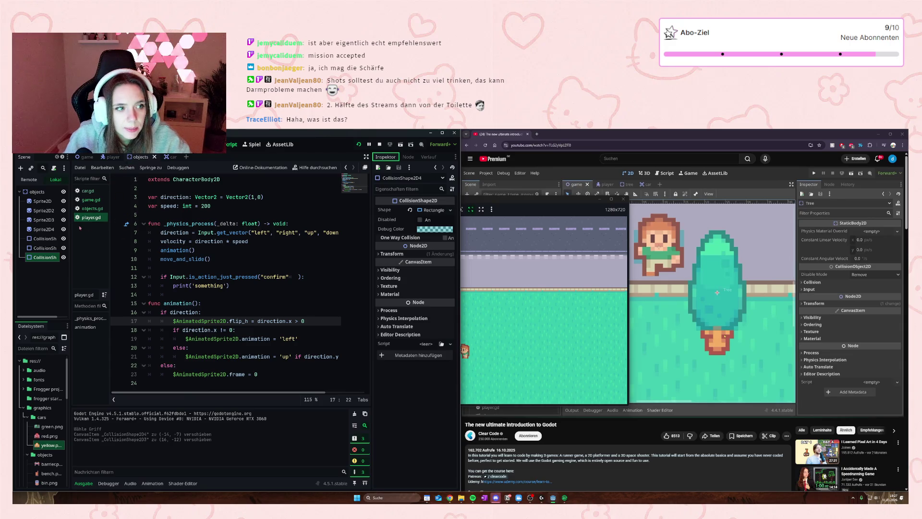
# - Step through the tree sprites down to the middle tree's collision shape
pyautogui.click(41, 258)
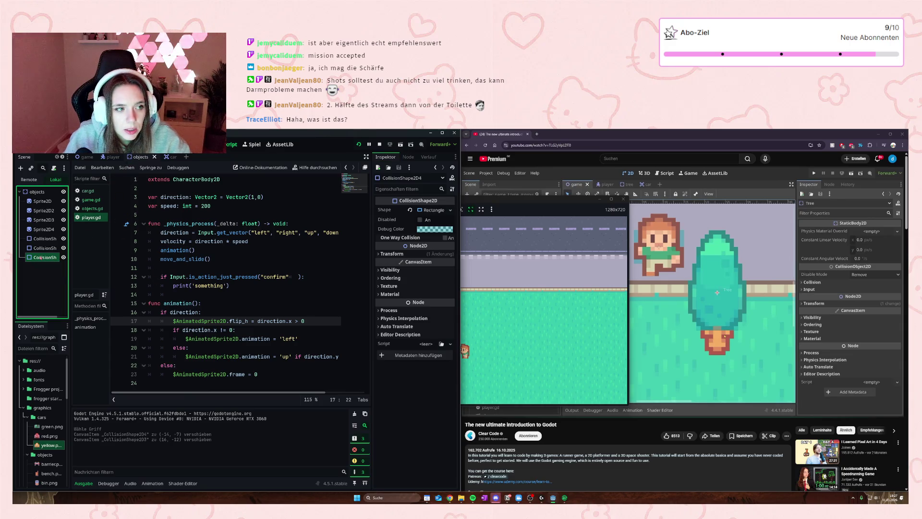
pyautogui.click(39, 210)
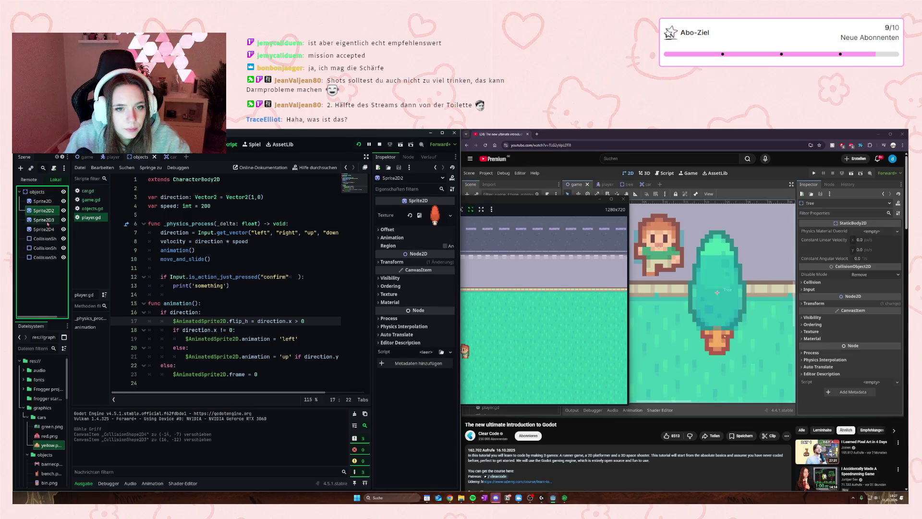
pyautogui.click(43, 220)
pyautogui.click(43, 229)
pyautogui.click(45, 239)
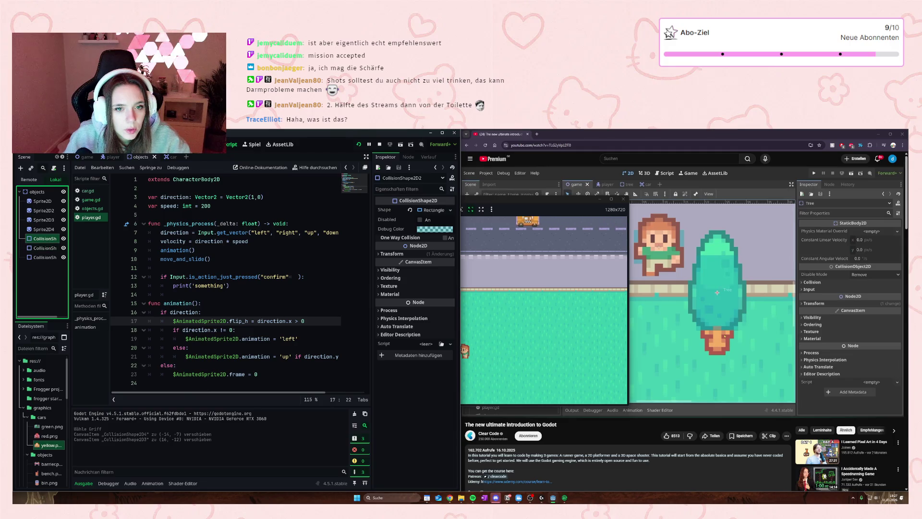
# - Widen the middle tree's collision box to the right and narrow the brown tree's from the left
pyautogui.hotkey('ctrl', 'F1')
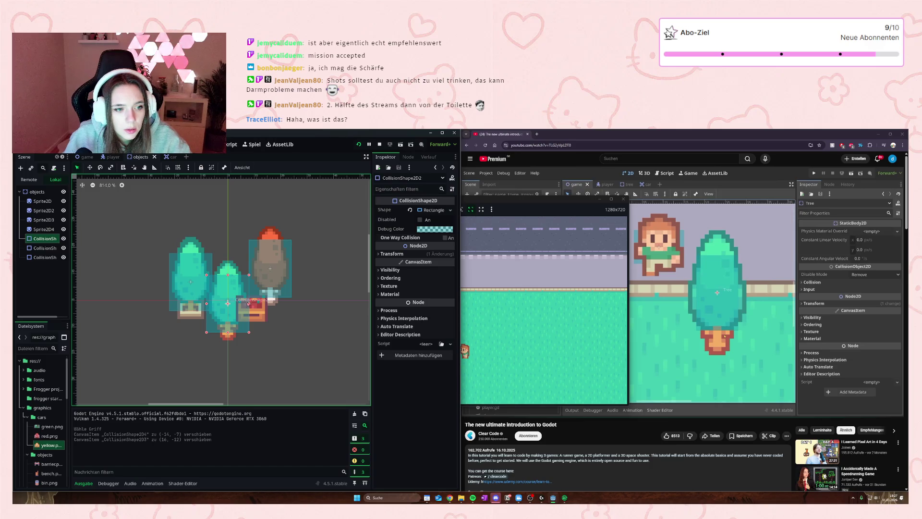
pyautogui.moveTo(249, 305); pyautogui.dragTo(251, 304)
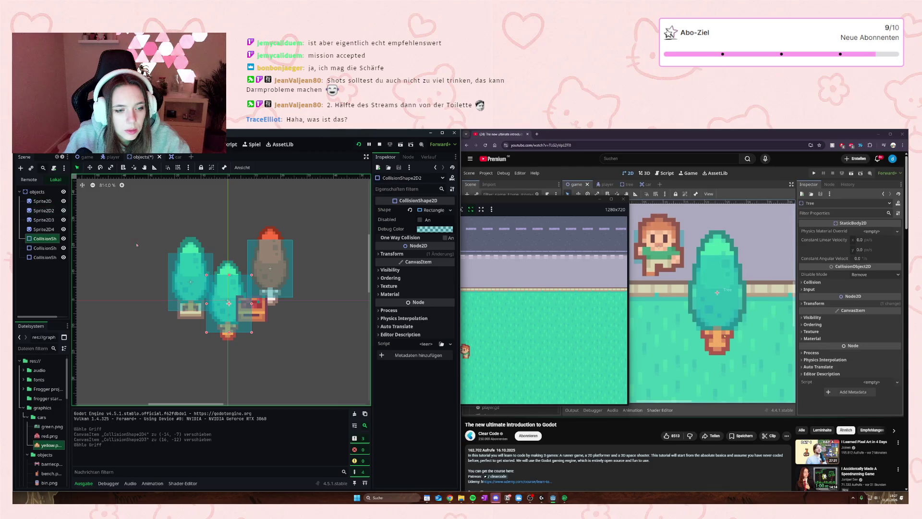
pyautogui.click(248, 271)
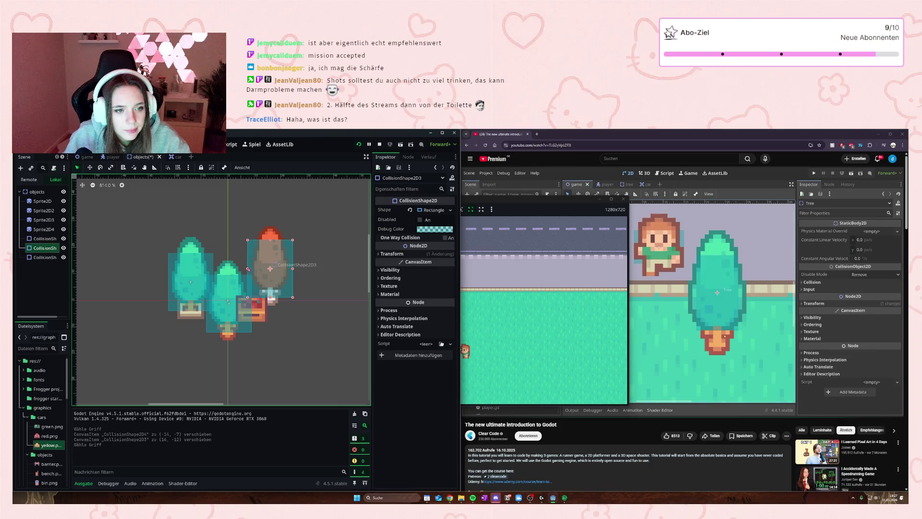
pyautogui.moveTo(249, 271); pyautogui.dragTo(249, 271)
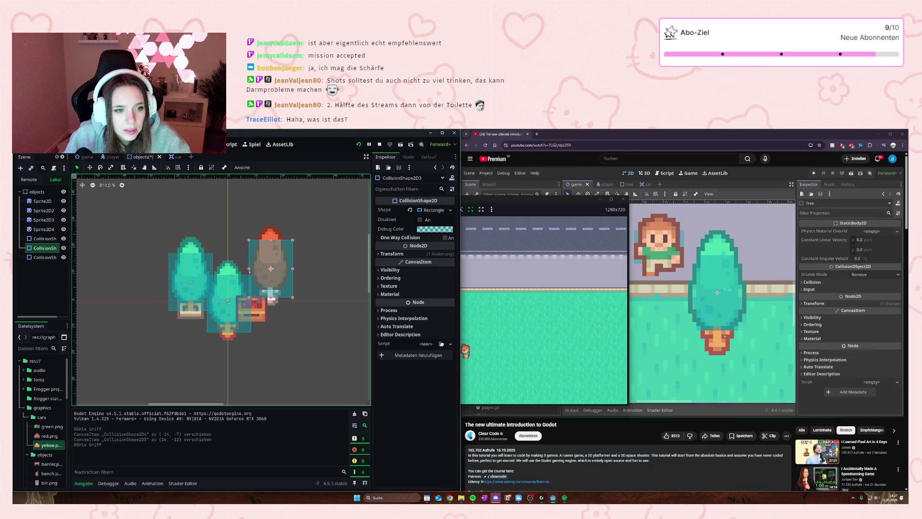
# - Delete the middle tree's collision shape, CollisionShape2D2
pyautogui.click(209, 301)
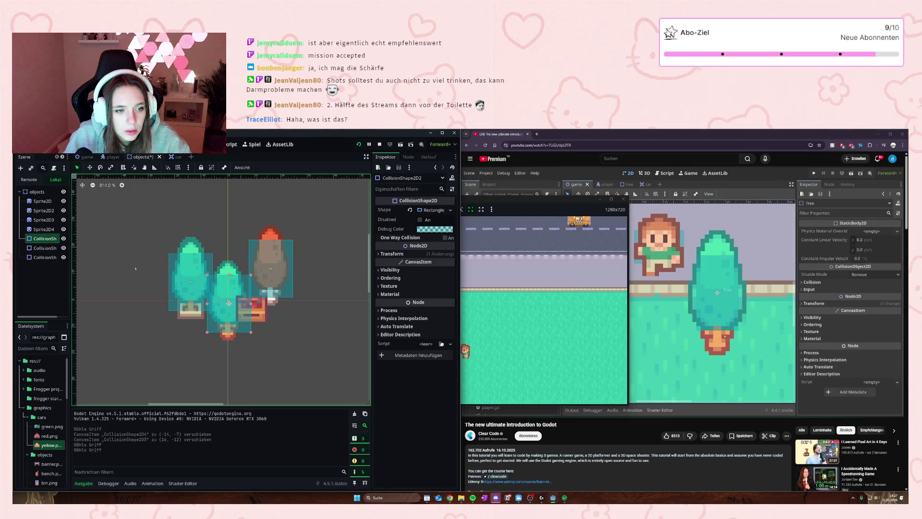
pyautogui.rightClick(32, 238)
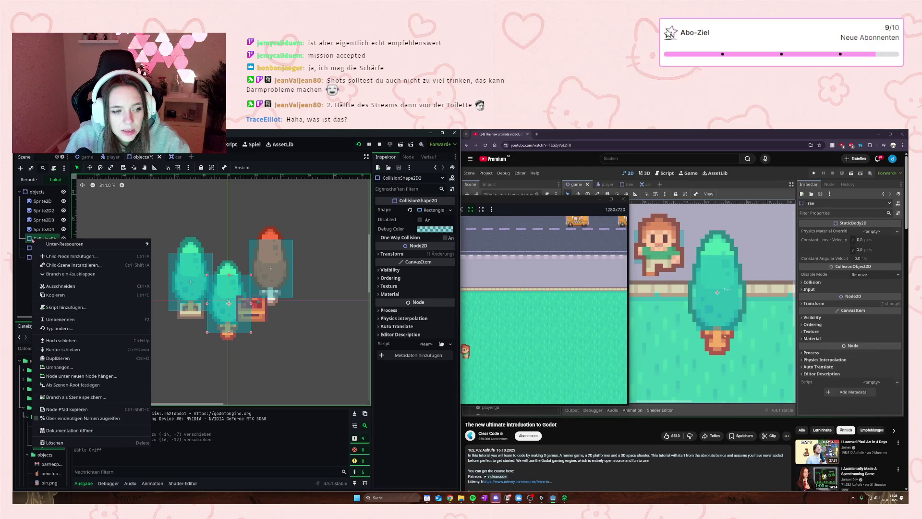
pyautogui.press('Escape')
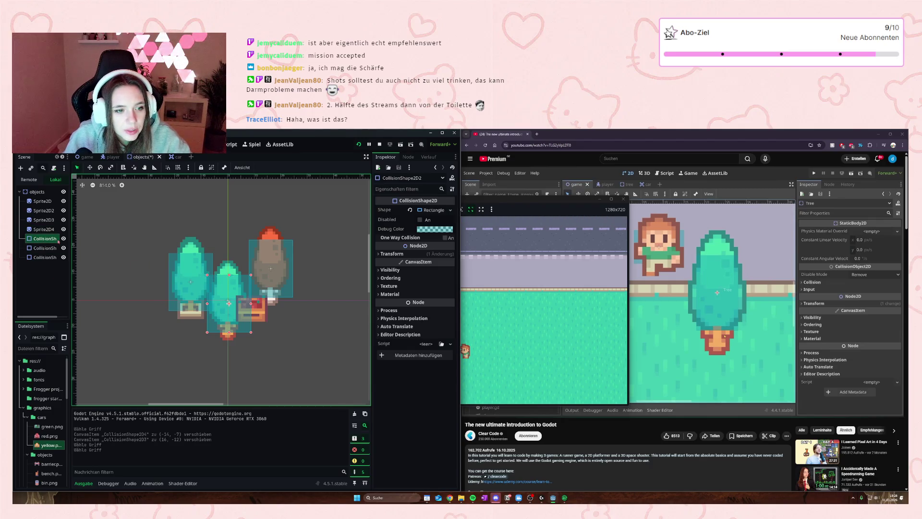
pyautogui.press('Delete')
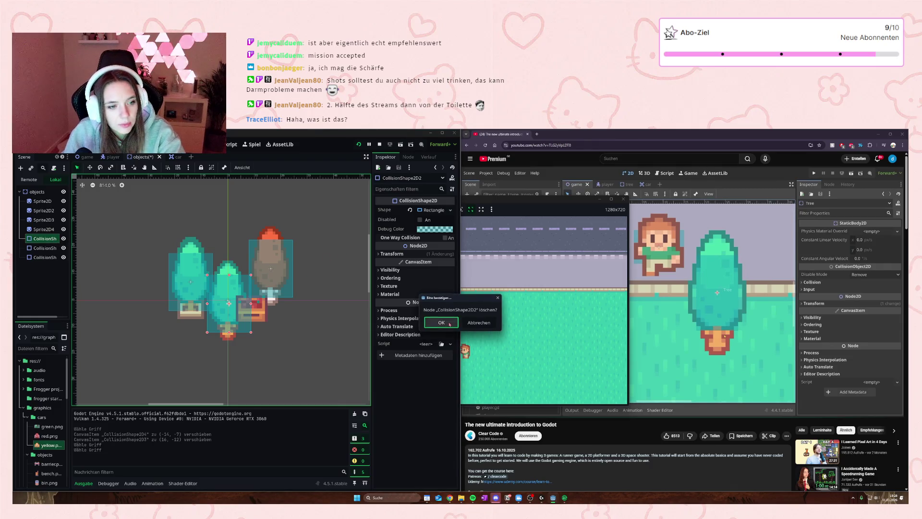
pyautogui.press('Return')
# - Nest one remaining collision shape under the other and move it over the middle tree
pyautogui.click(48, 238)
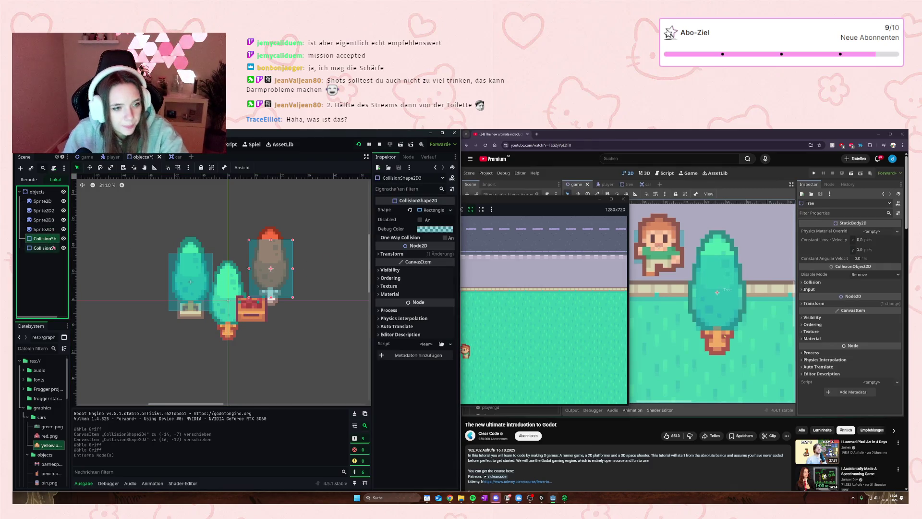
pyautogui.moveTo(48, 248); pyautogui.dragTo(48, 239)
pyautogui.moveTo(317, 247); pyautogui.dragTo(236, 309)
pyautogui.click(348, 356)
# - Save the objects scene and run the game, walking the player toward the trees
pyautogui.hotkey('ctrl', 's')
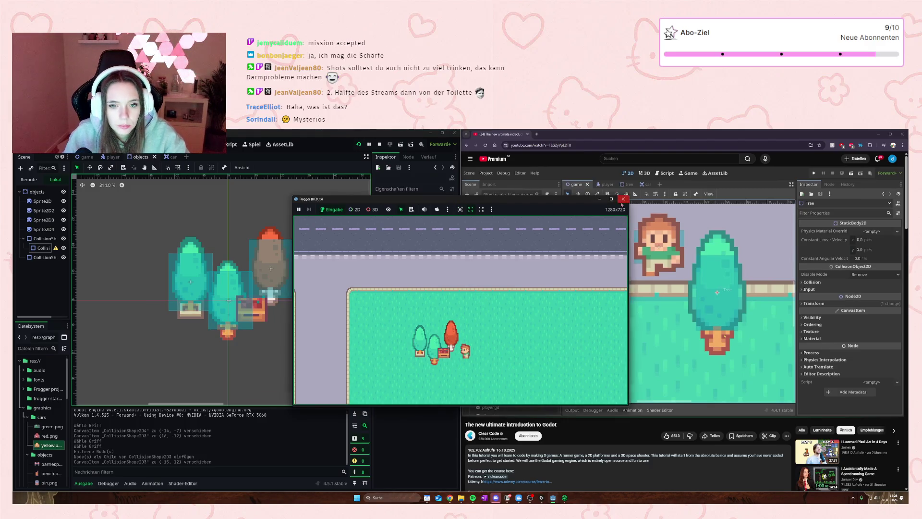
pyautogui.press('F5')
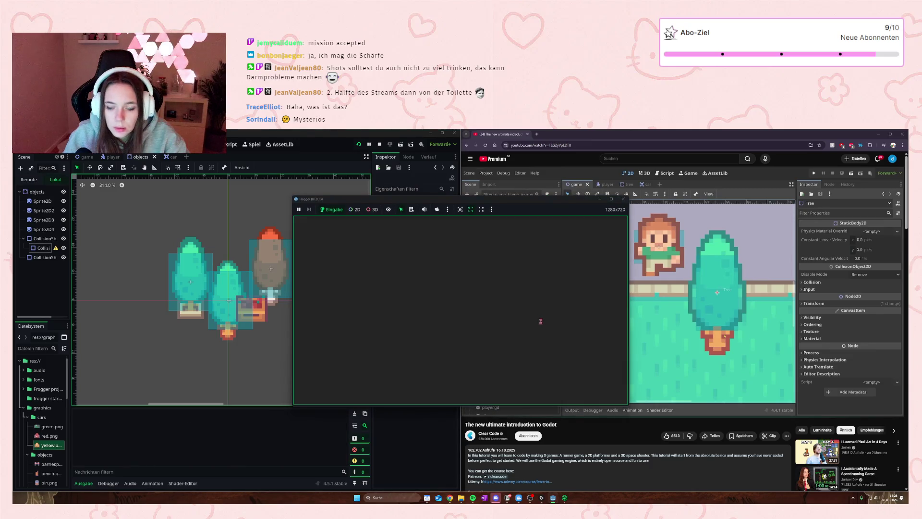
pyautogui.press('Right')
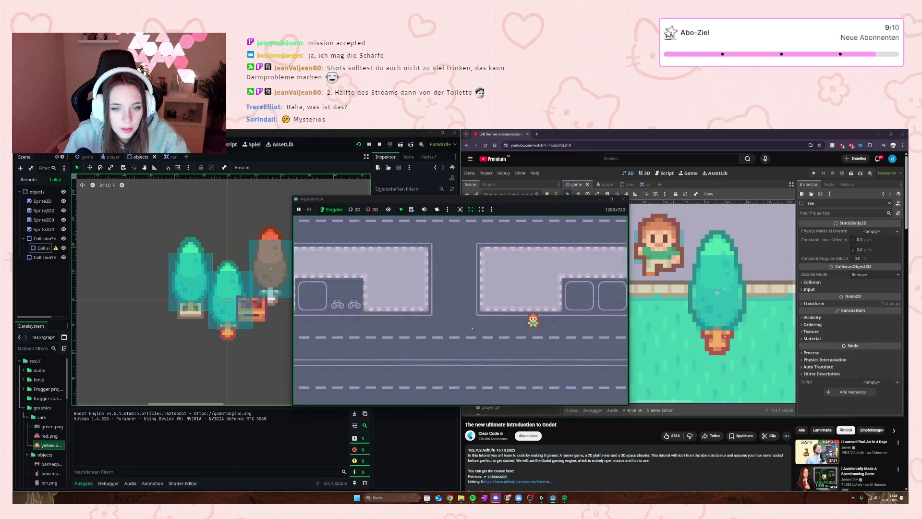
pyautogui.press('Down')
pyautogui.press('Left')
pyautogui.press('Up')
pyautogui.press('Left')
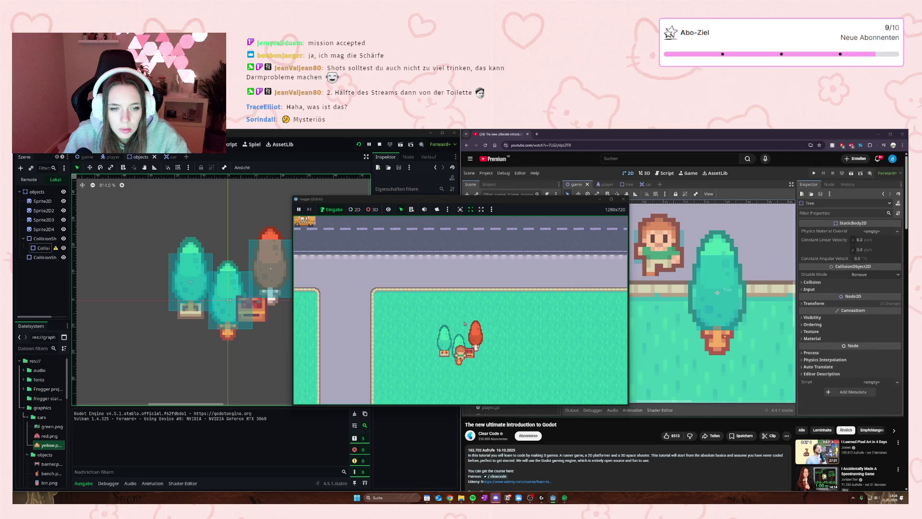
# - Move the nested collision shape back directly under objects and run the game again
pyautogui.click(21, 279)
pyautogui.moveTo(39, 250); pyautogui.dragTo(40, 235)
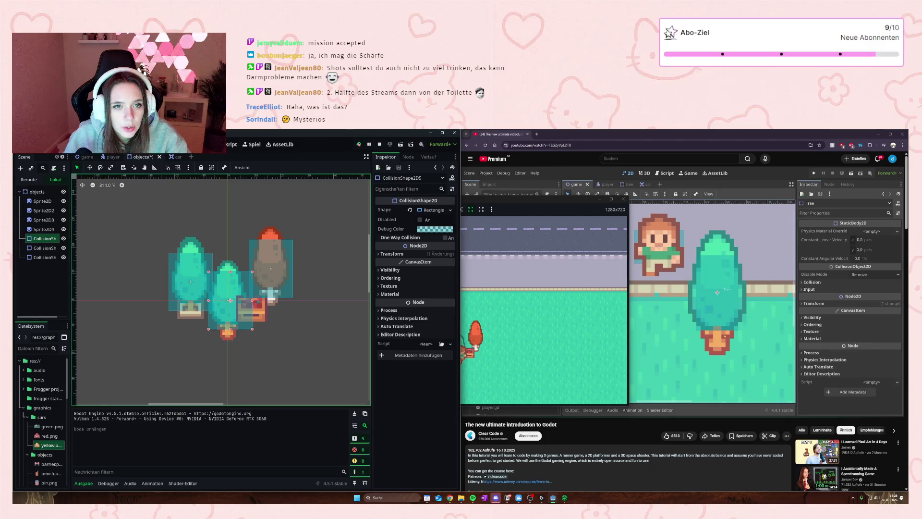
pyautogui.press('F5')
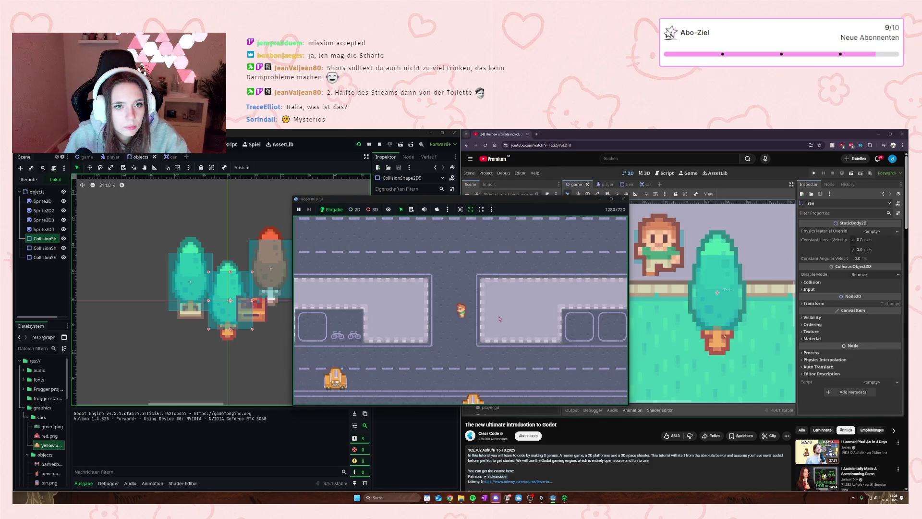
# - Walk the player around the trees to test their collisions, then stop the game
pyautogui.press('Up')
pyautogui.press('Up')
pyautogui.press('Up')
pyautogui.press('Down')
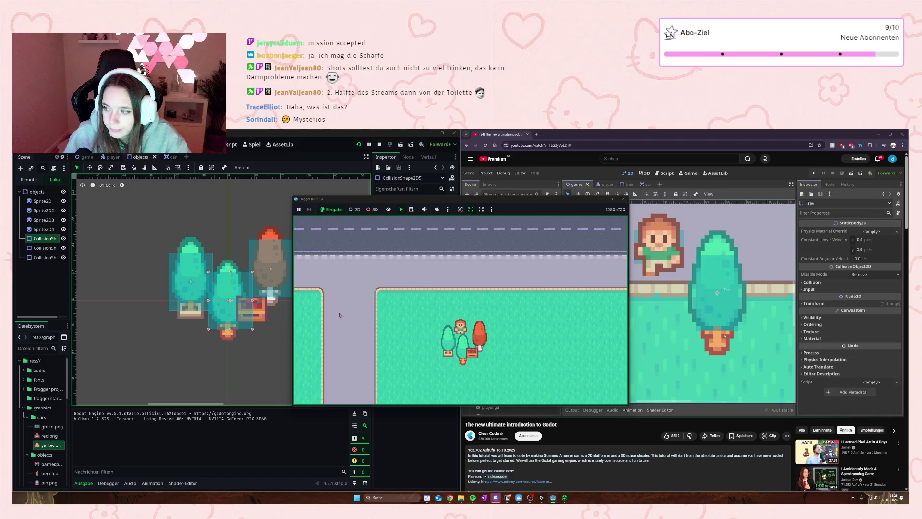
pyautogui.press('Up')
pyautogui.press('Up')
pyautogui.press('Down')
pyautogui.press('Down')
pyautogui.press('Left')
pyautogui.press('Left')
pyautogui.press('Right')
pyautogui.press('Right')
pyautogui.press('Down')
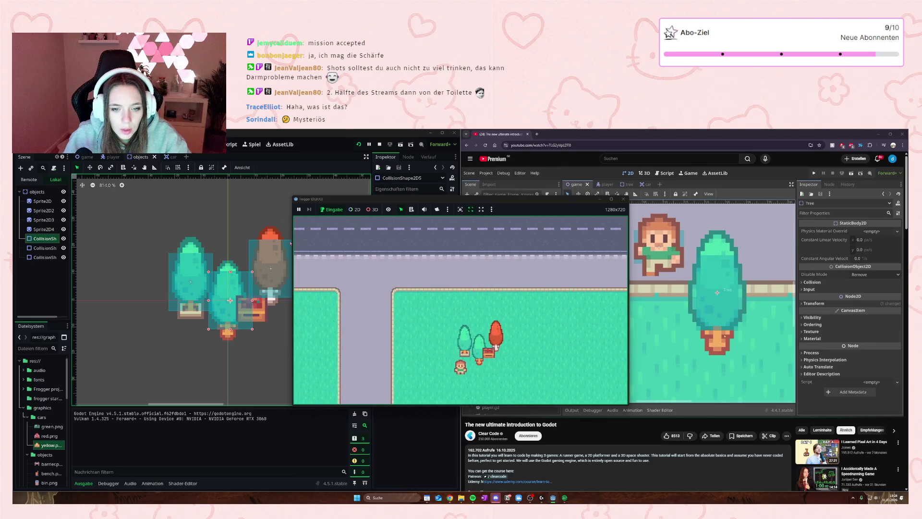
pyautogui.press('Right')
pyautogui.press('Up')
pyautogui.click(620, 201)
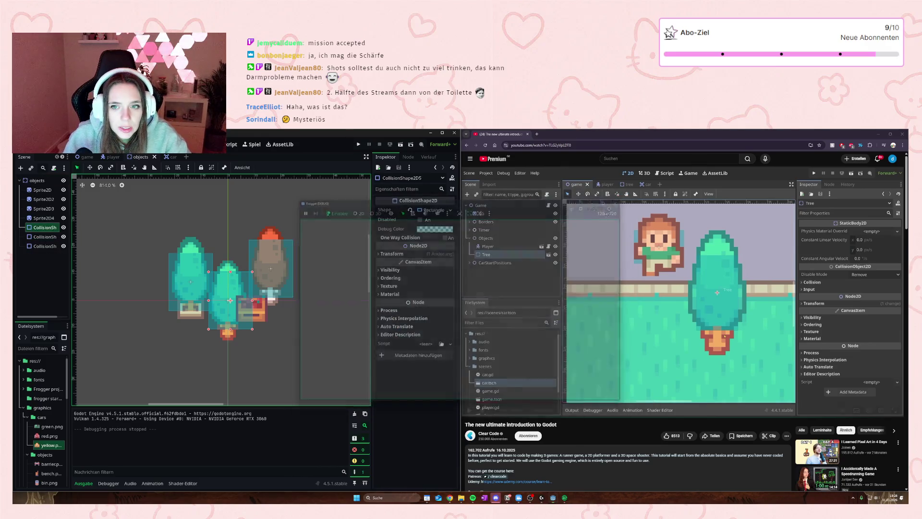
# - Expand the collision shape's Transform, Process, Texture, Material, Ordering and Visibility sections in the Inspector
pyautogui.click(382, 253)
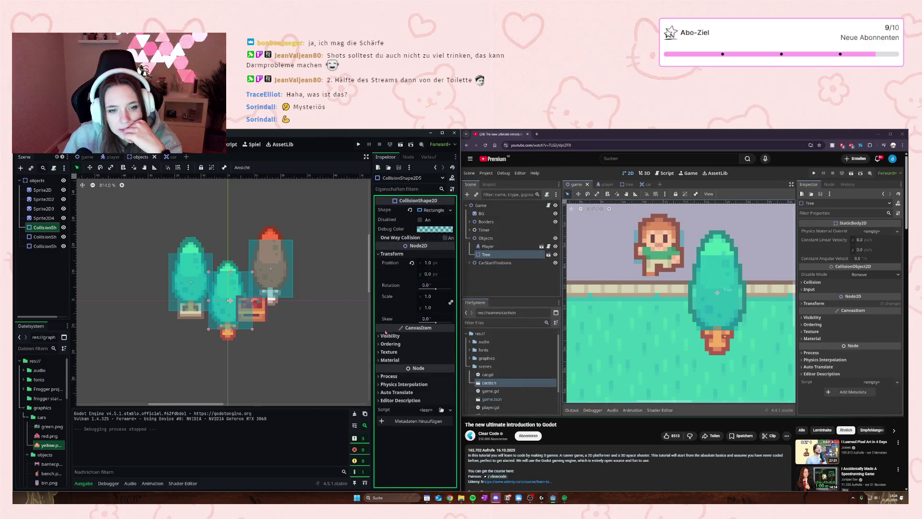
pyautogui.click(379, 377)
pyautogui.click(379, 353)
pyautogui.click(380, 381)
pyautogui.click(381, 344)
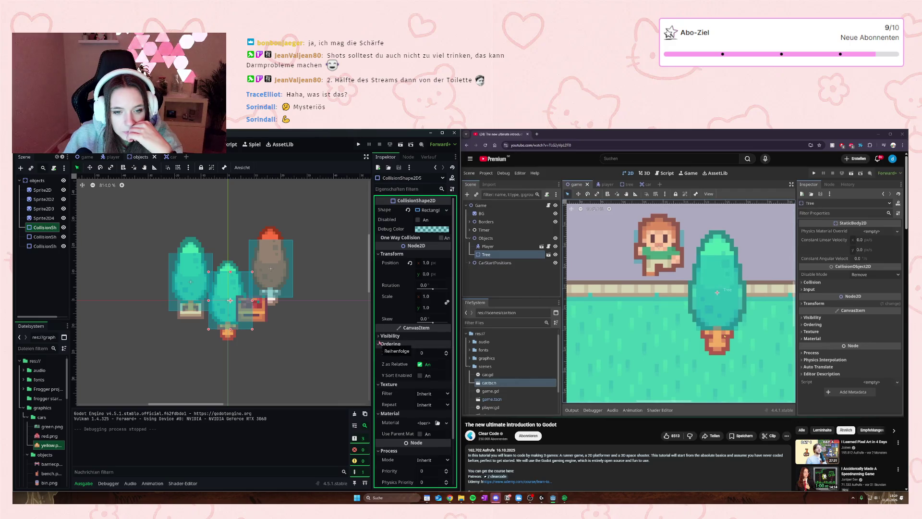
pyautogui.click(379, 336)
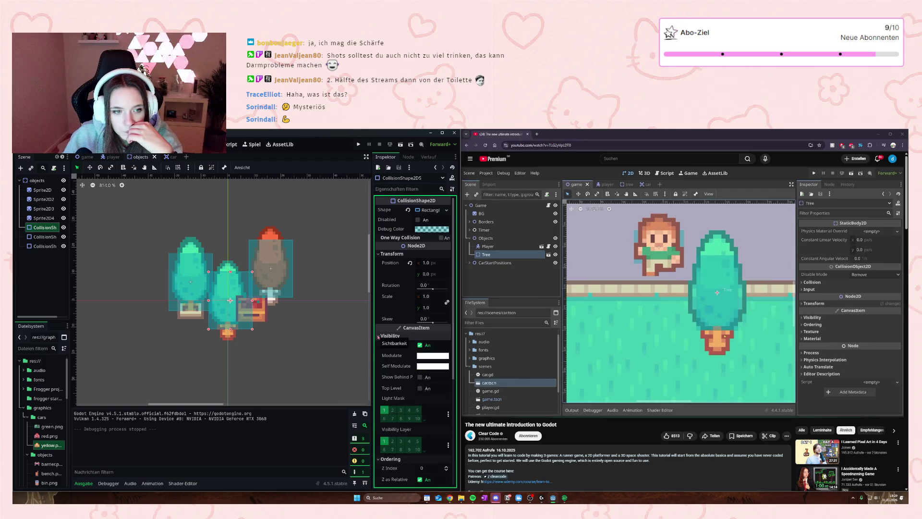
pyautogui.scroll(-2, 400, 399)
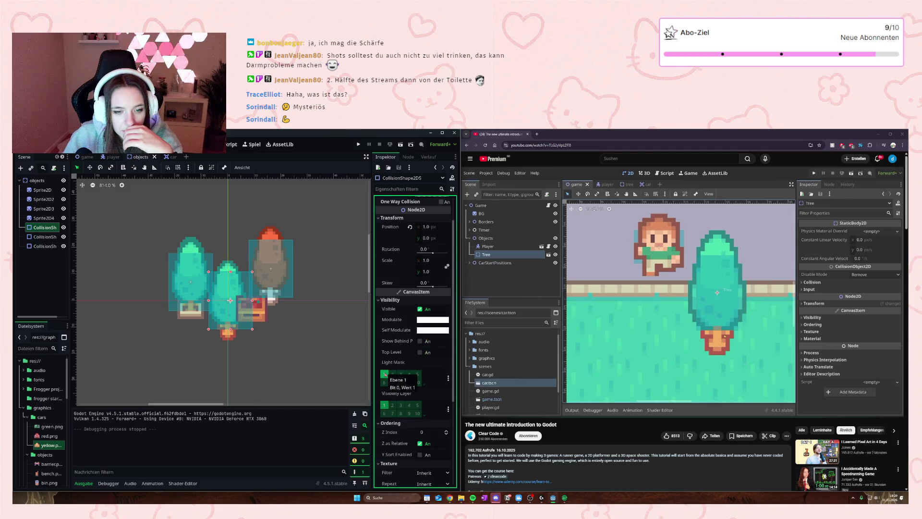
# - Check the root objects body's collision layers and masks, then go to the game scene
pyautogui.click(37, 180)
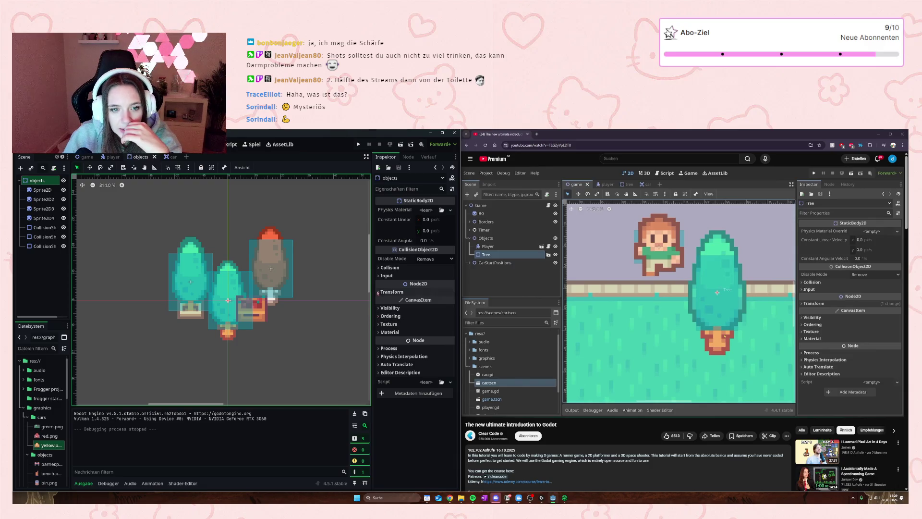
pyautogui.click(381, 267)
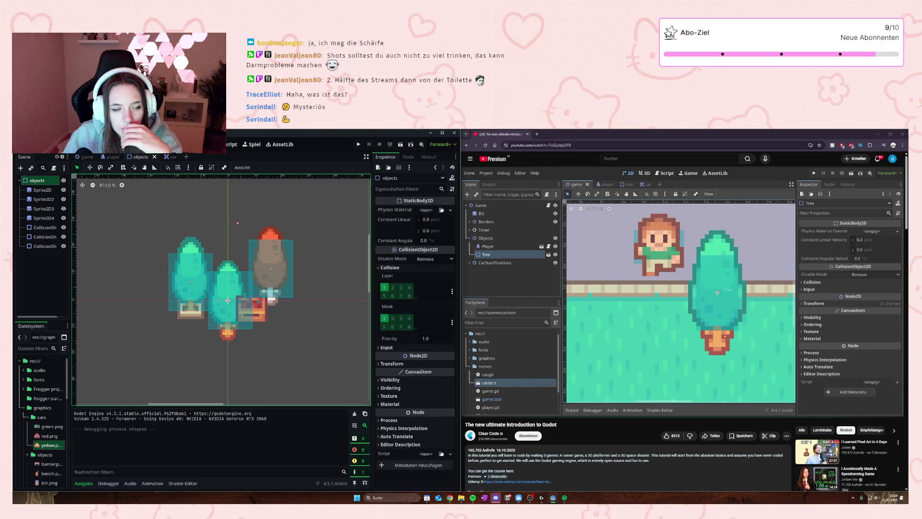
pyautogui.click(86, 157)
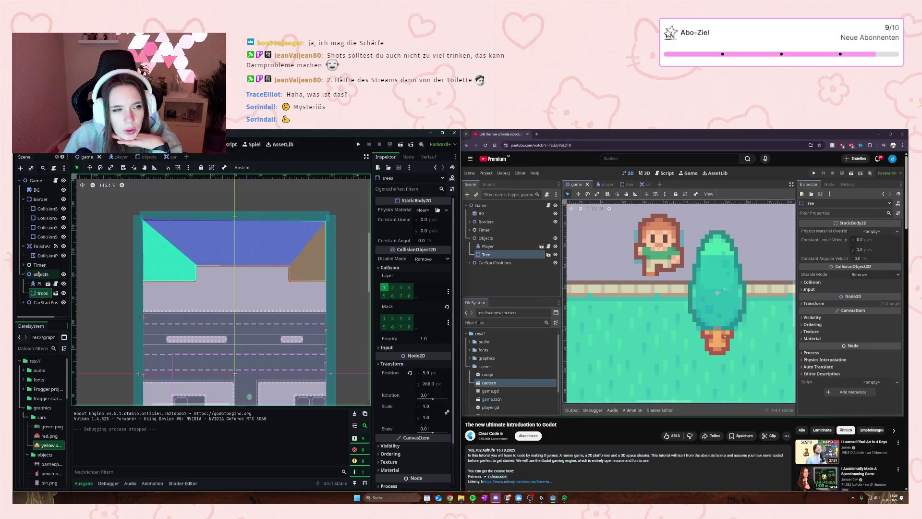
pyautogui.click(41, 274)
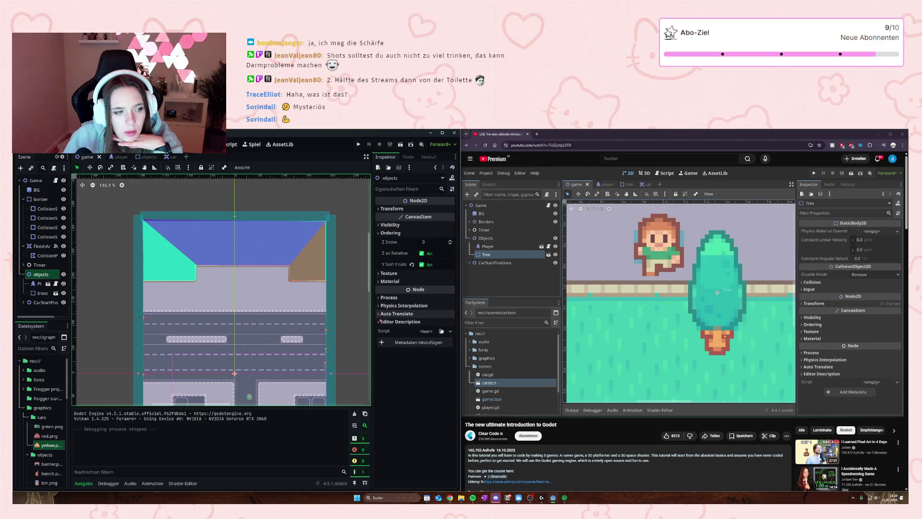
pyautogui.click(40, 283)
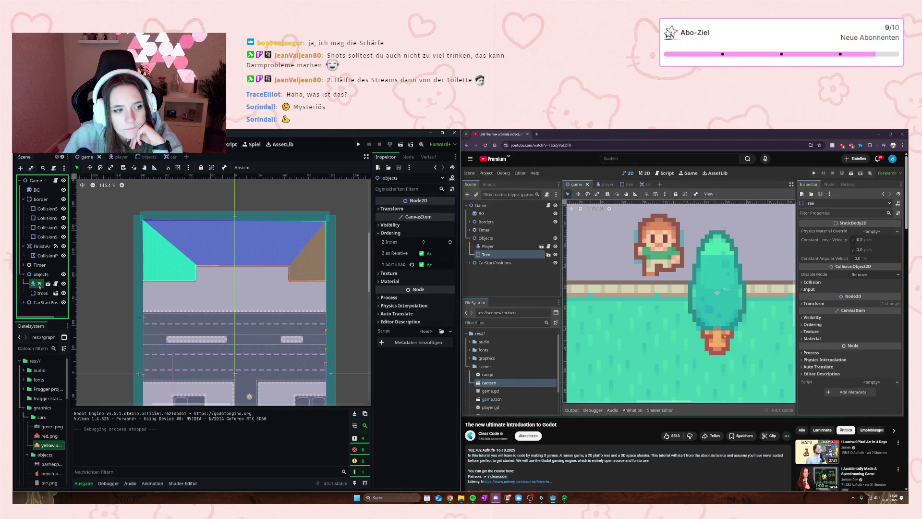
pyautogui.click(41, 293)
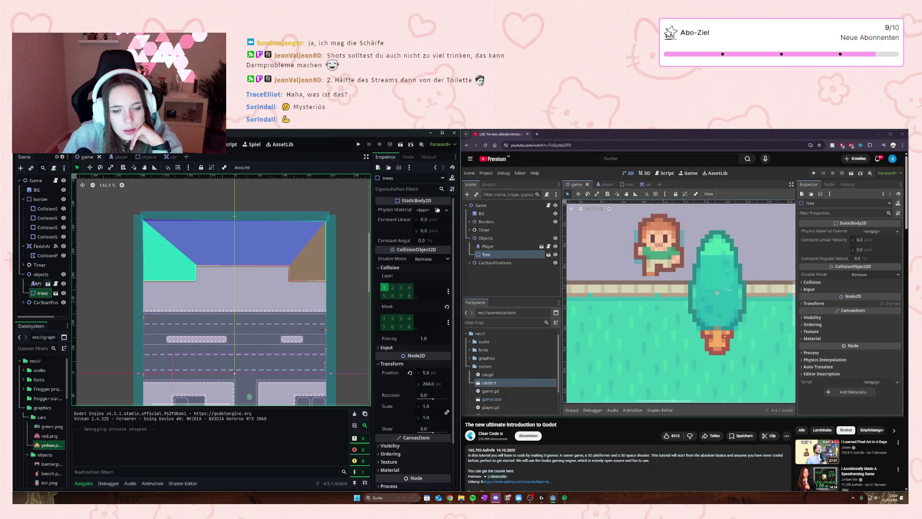
pyautogui.click(37, 283)
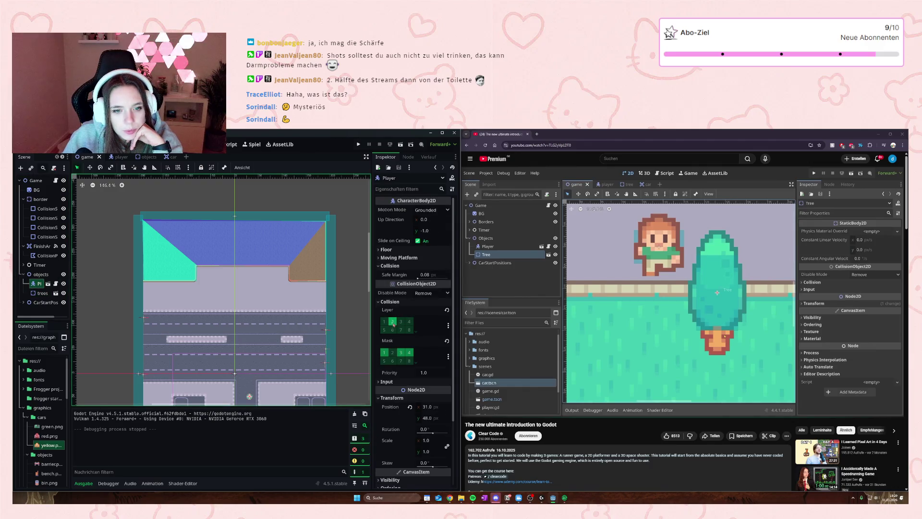
pyautogui.moveTo(715, 353)
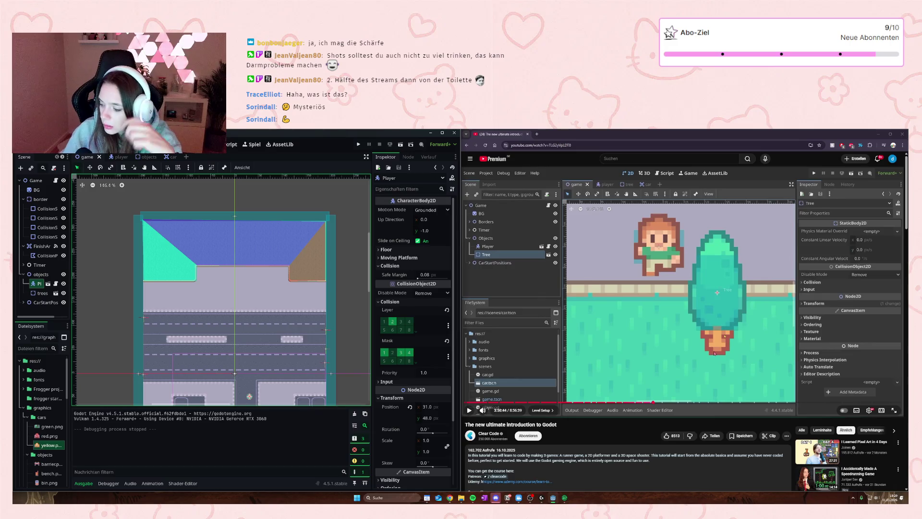
# - Zoom and pan the game canvas until the whole road-and-grass level is visible, with the tutorial playing
pyautogui.click(717, 314)
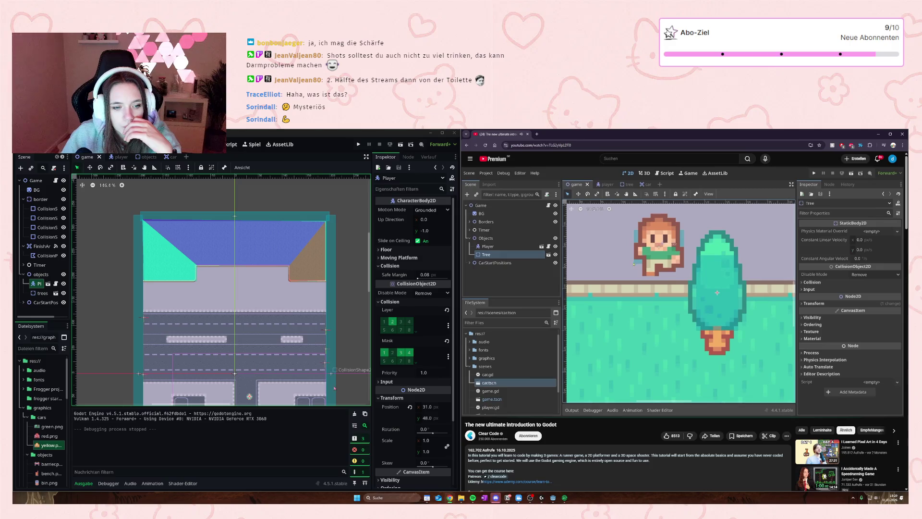
pyautogui.scroll(-5, 334, 388)
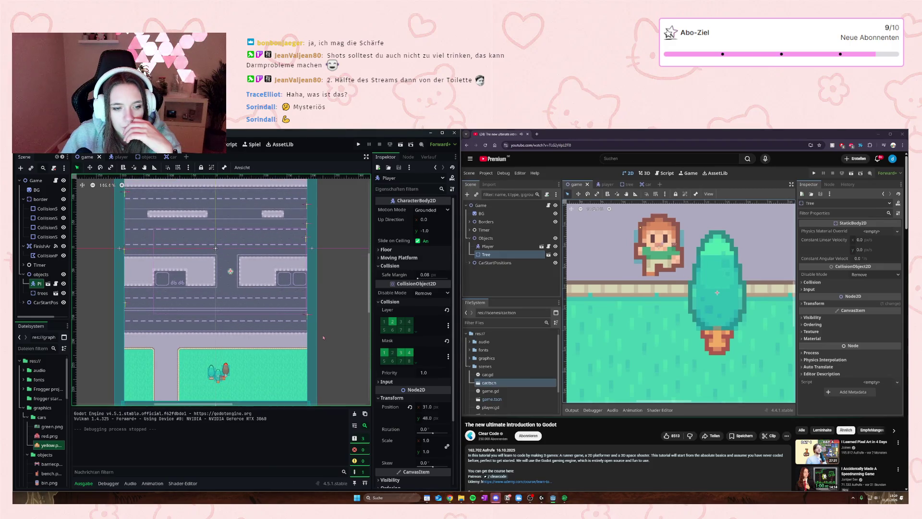
pyautogui.moveTo(671, 305)
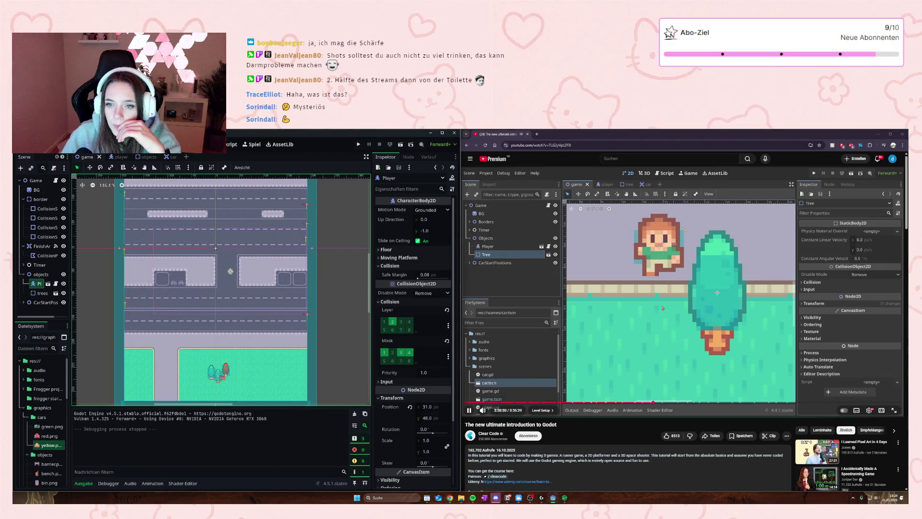
pyautogui.scroll(4, 259, 268)
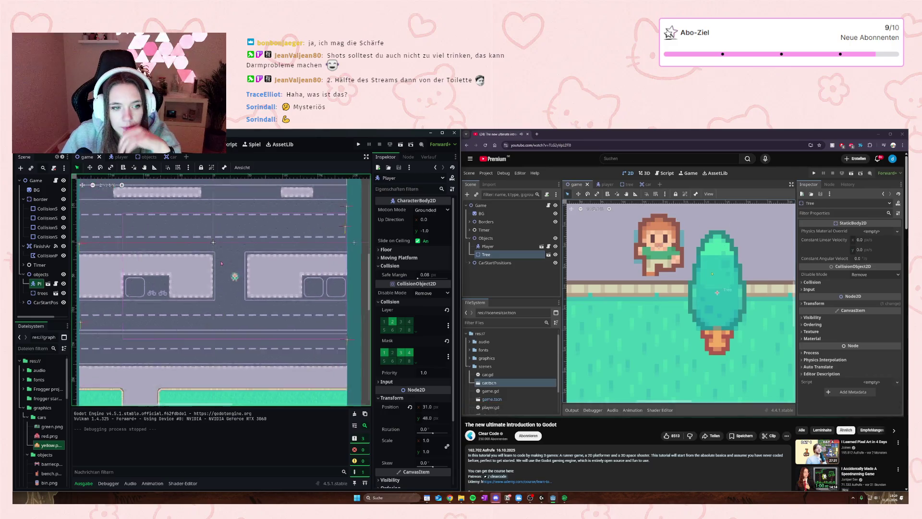
pyautogui.scroll(-5, 226, 265)
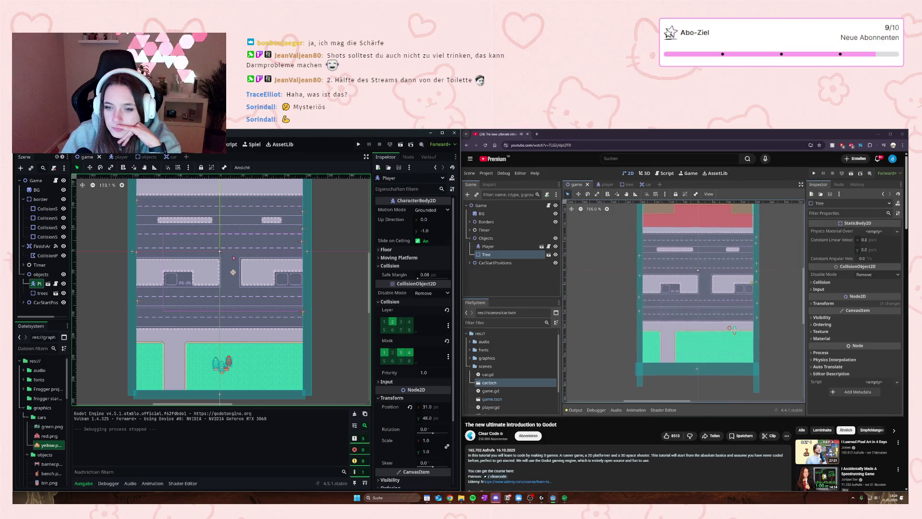
pyautogui.scroll(-1, 235, 256)
pyautogui.scroll(1, 236, 256)
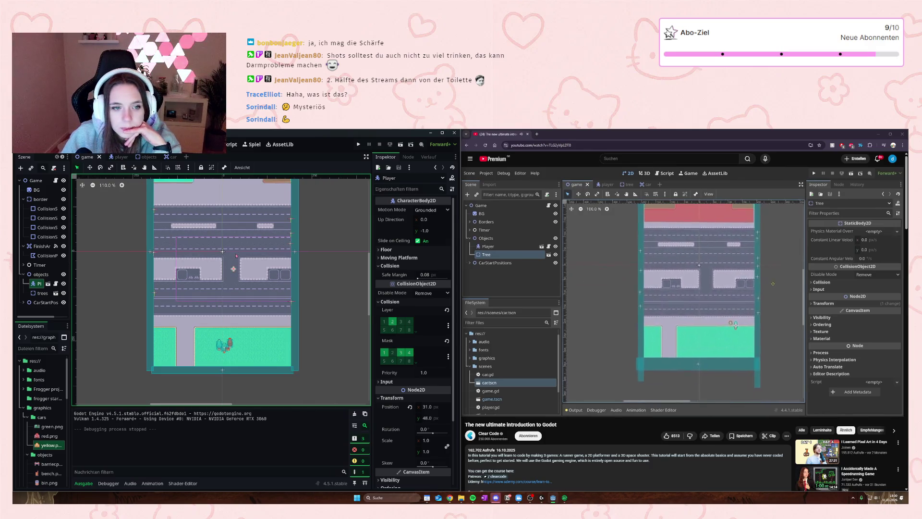
pyautogui.scroll(-1, 248, 293)
pyautogui.hscroll(-2, 248, 293)
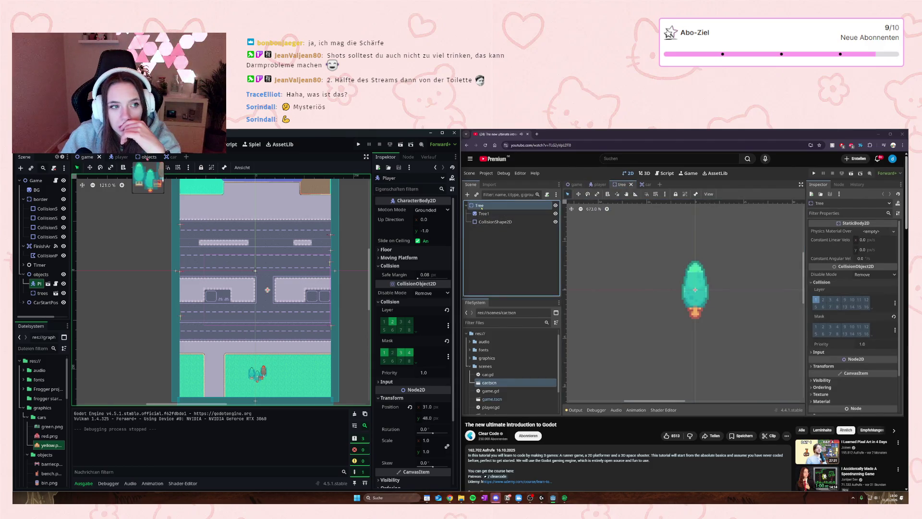
pyautogui.click(144, 157)
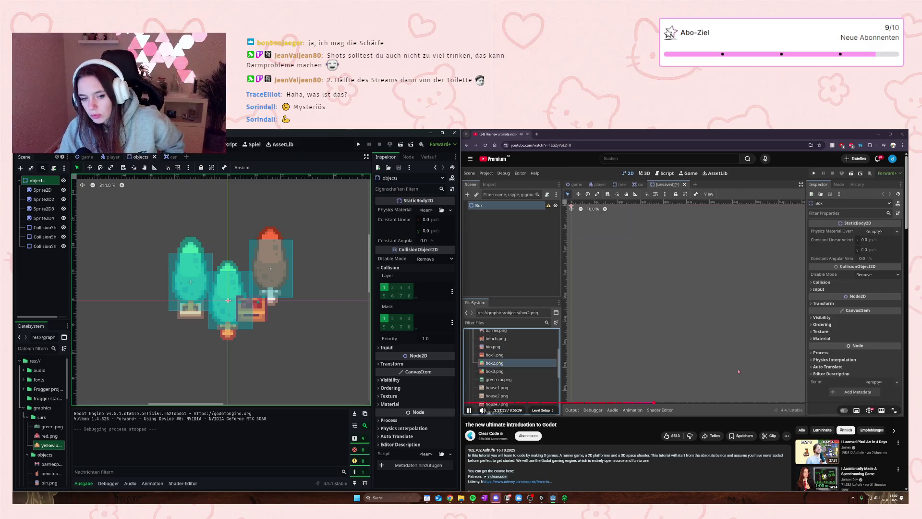
# - Nudge the objects node one pixel right to (1, 0) while following the tutorial
pyautogui.press('Right')
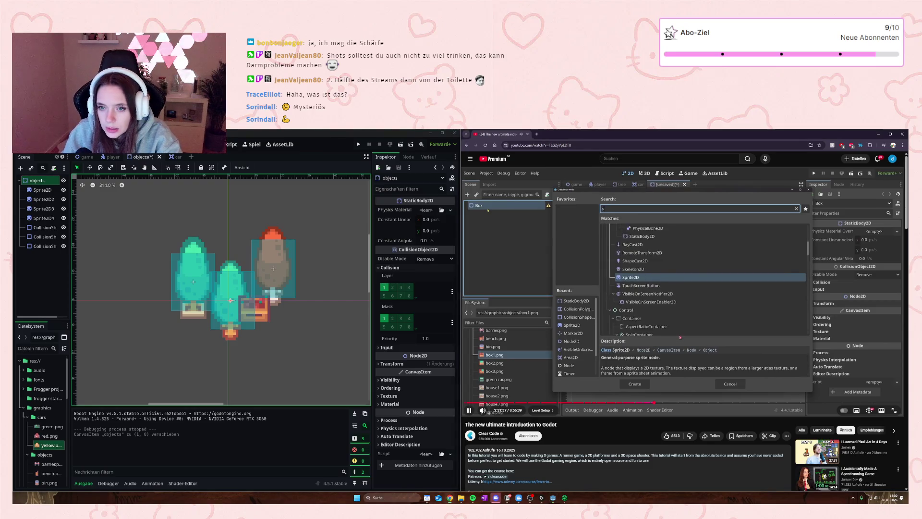
pyautogui.click(680, 335)
pyautogui.click(679, 333)
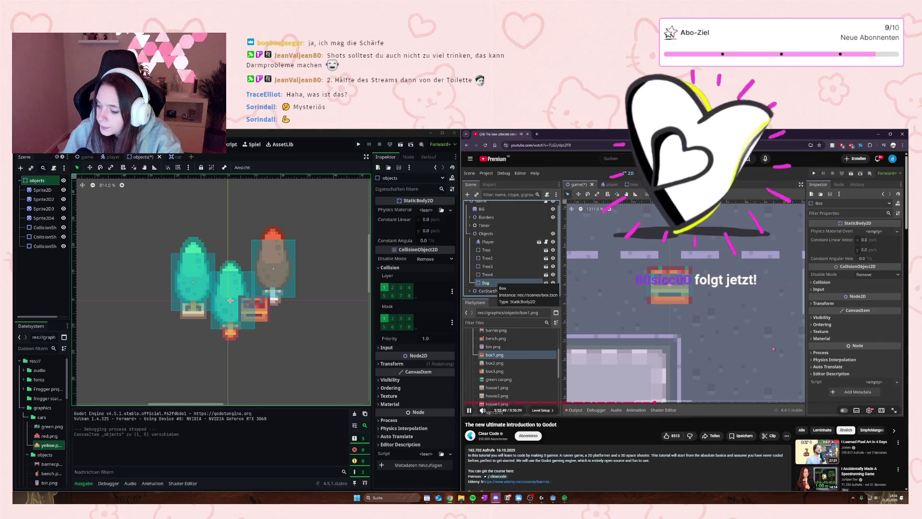
pyautogui.click(782, 328)
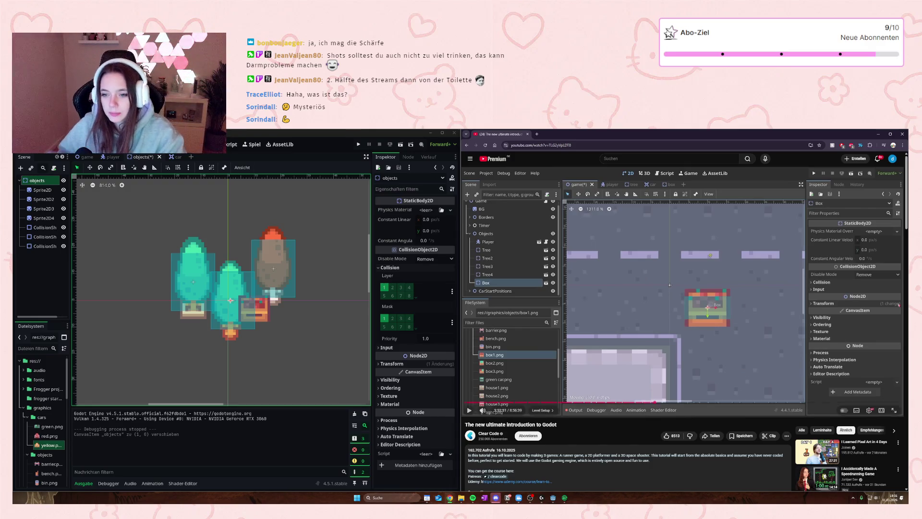
pyautogui.click(844, 321)
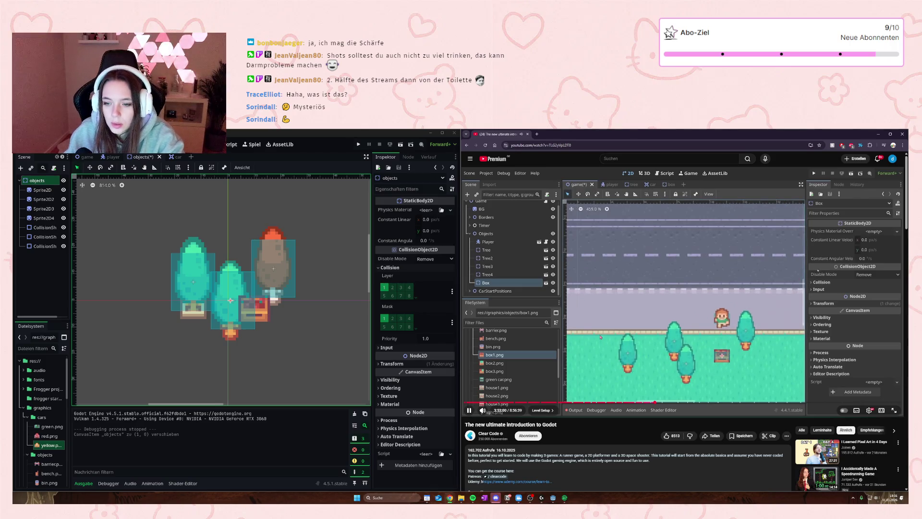
pyautogui.press('k')
pyautogui.press('k')
pyautogui.press('l')
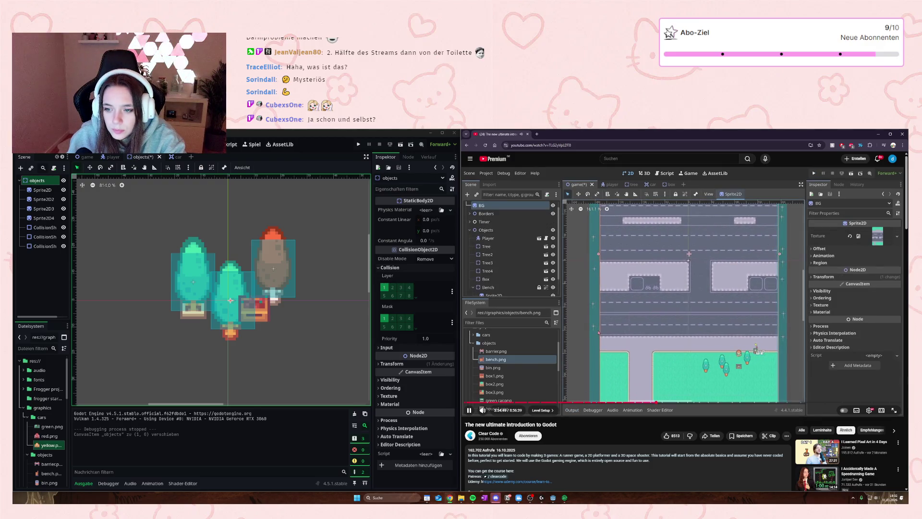
pyautogui.click(86, 157)
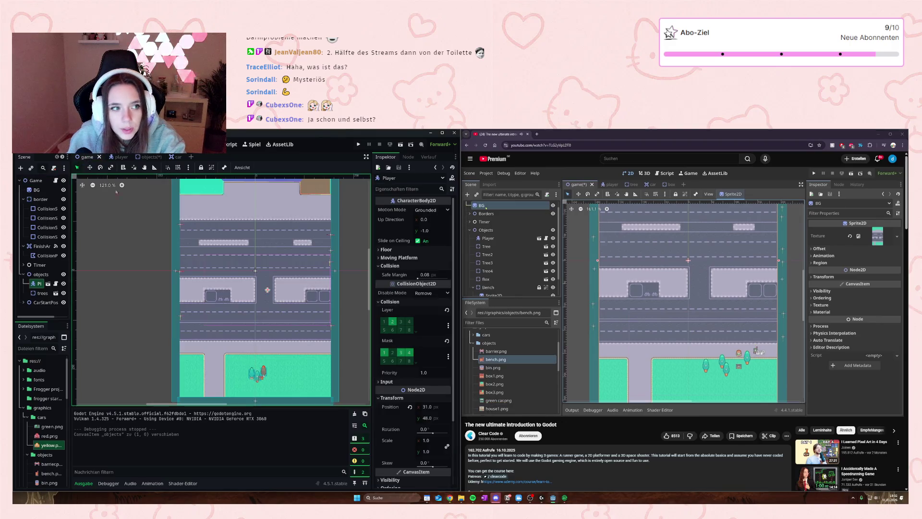
# - Lock the BG, CarStartPositions and objects nodes with the lock button, then continue the tutorial
pyautogui.rightClick(257, 309)
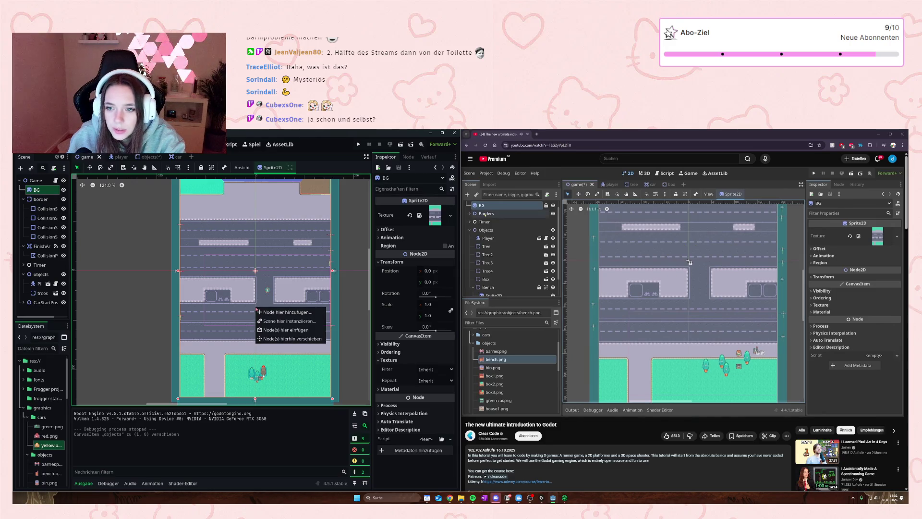
pyautogui.click(240, 330)
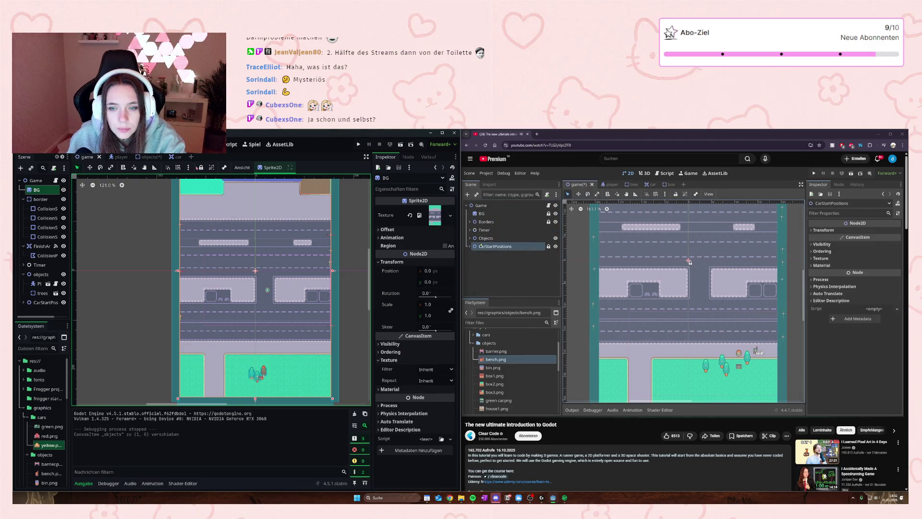
pyautogui.click(200, 167)
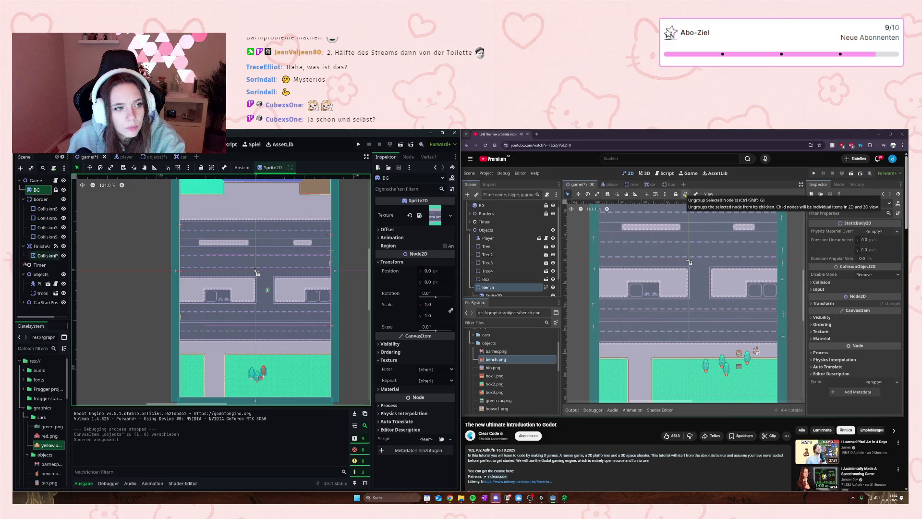
pyautogui.click(38, 302)
pyautogui.click(201, 167)
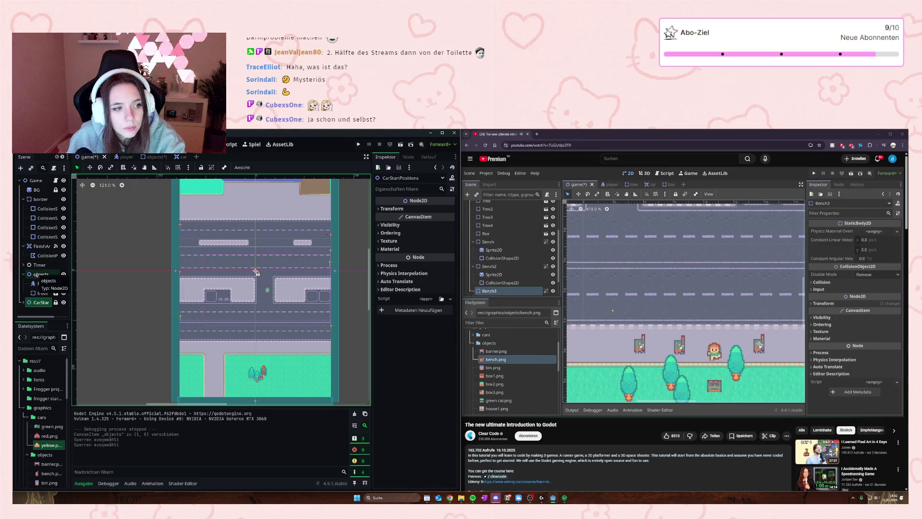
pyautogui.click(41, 274)
pyautogui.click(201, 167)
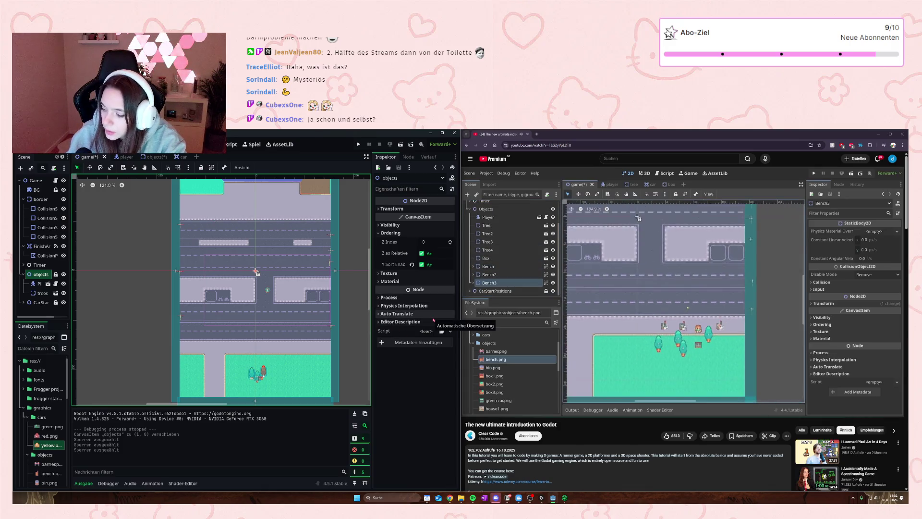
pyautogui.press('space')
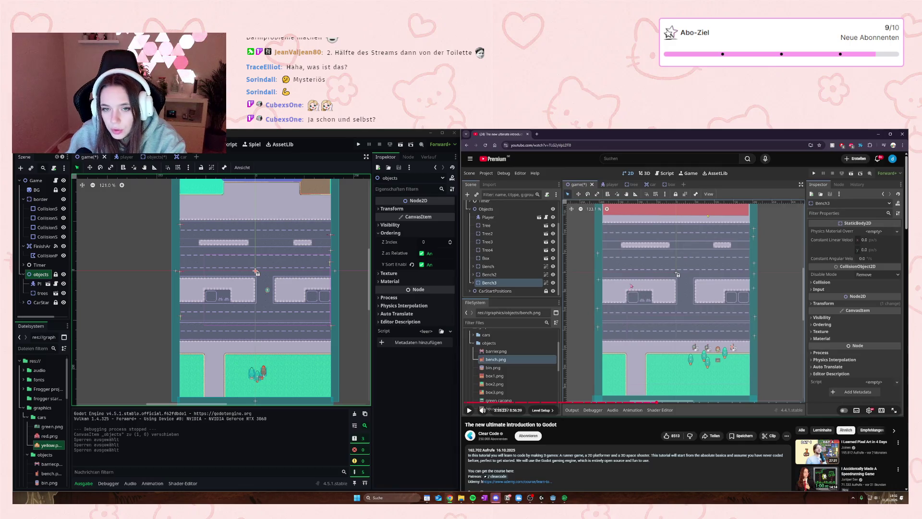
pyautogui.click(656, 307)
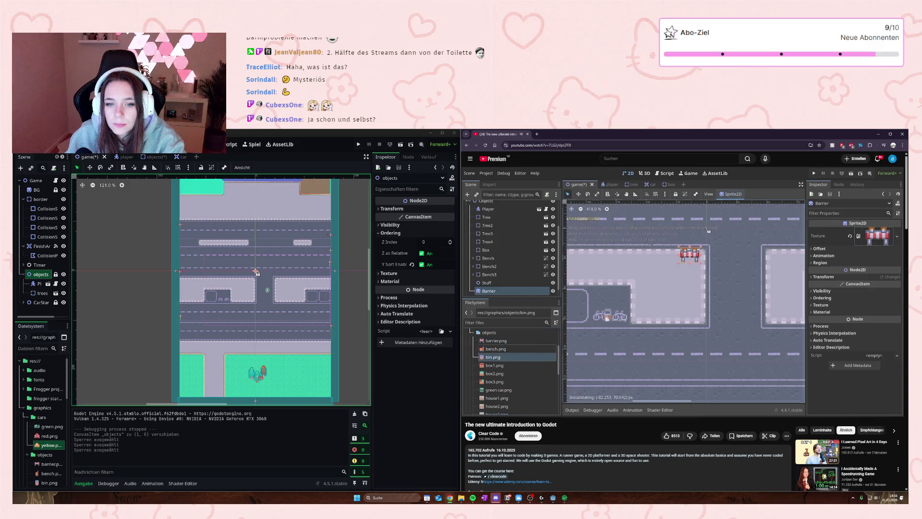
pyautogui.click(691, 298)
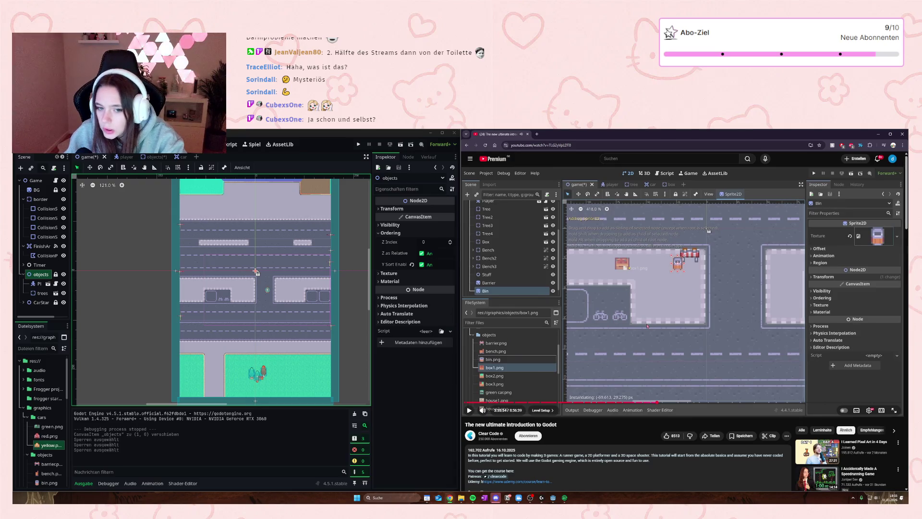
pyautogui.scroll(2, 174, 288)
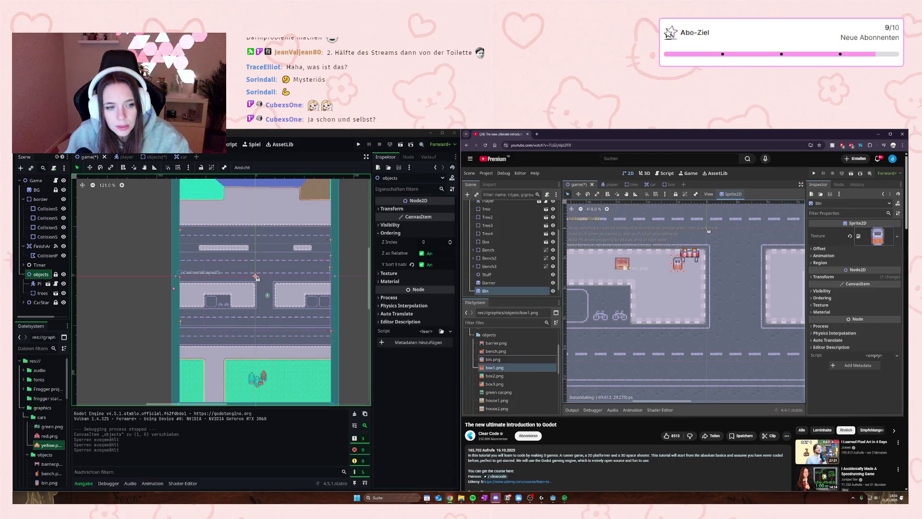
pyautogui.scroll(4, 166, 295)
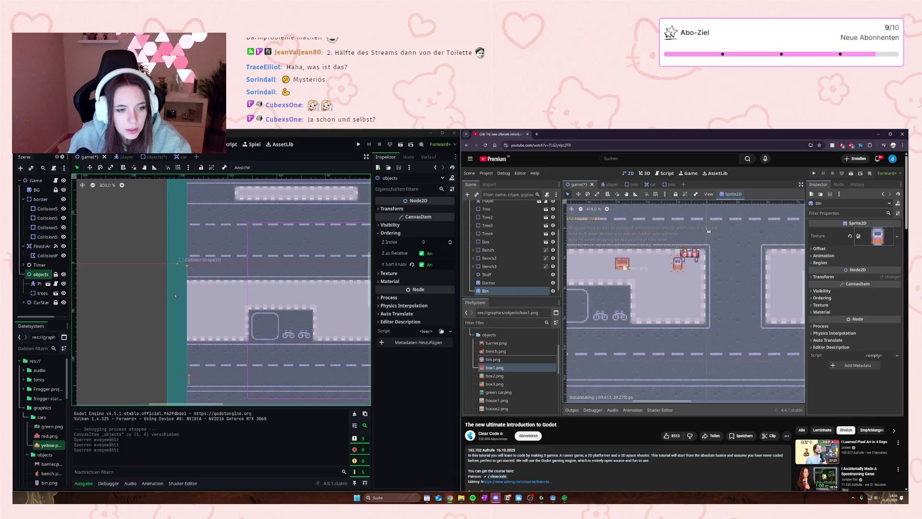
pyautogui.hscroll(2, 221, 291)
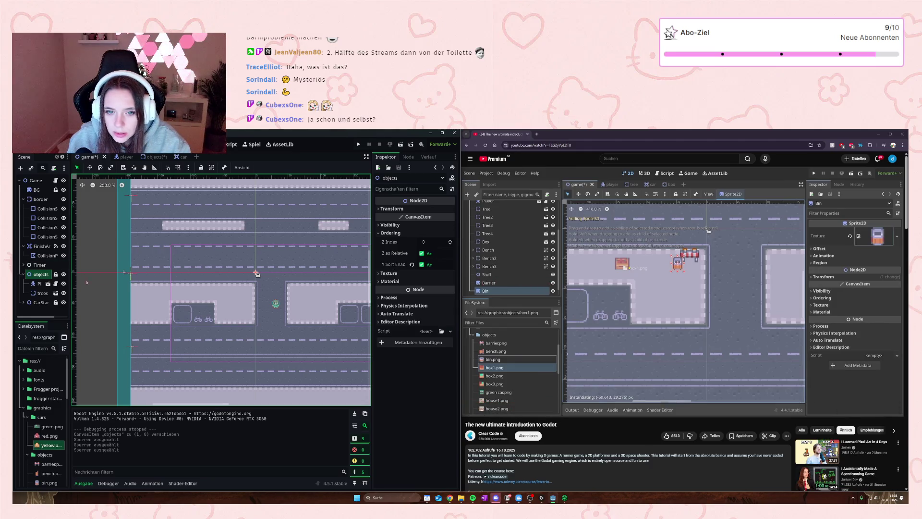
pyautogui.click(39, 275)
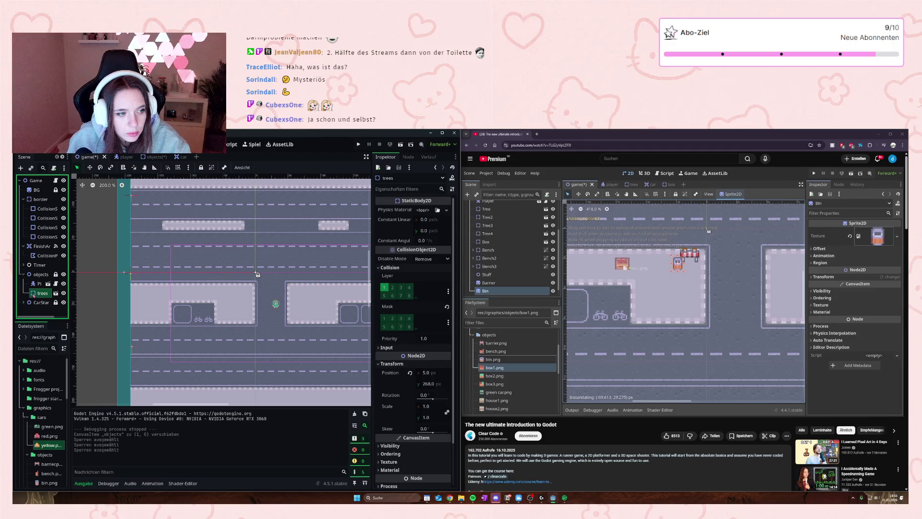
pyautogui.rightClick(42, 277)
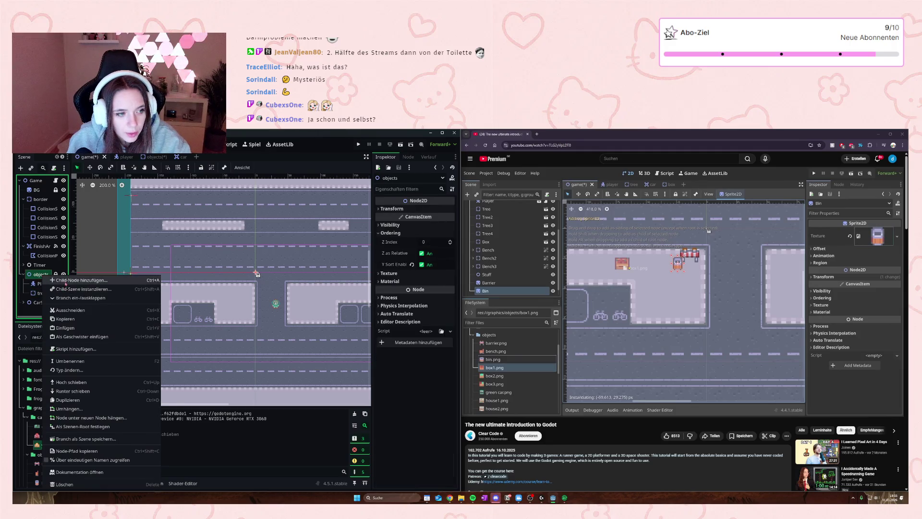
pyautogui.click(71, 284)
pyautogui.write('no')
pyautogui.click(119, 225)
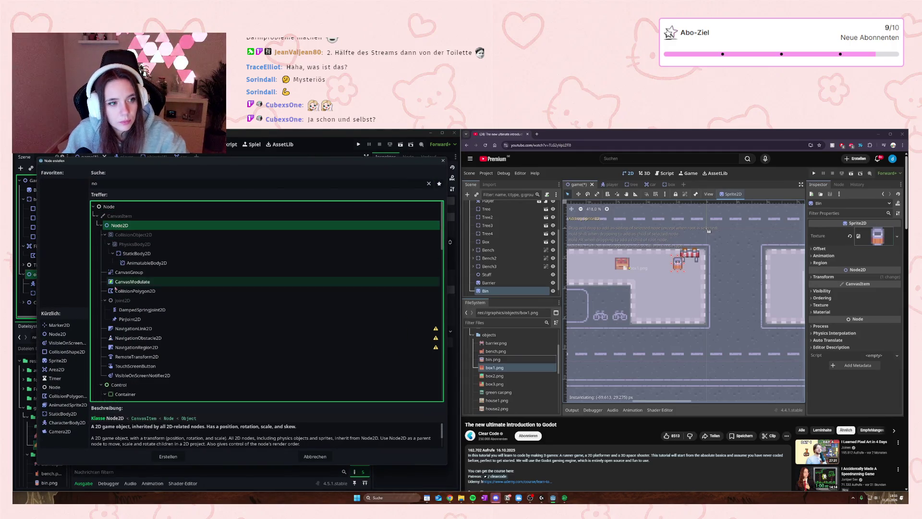
pyautogui.click(184, 457)
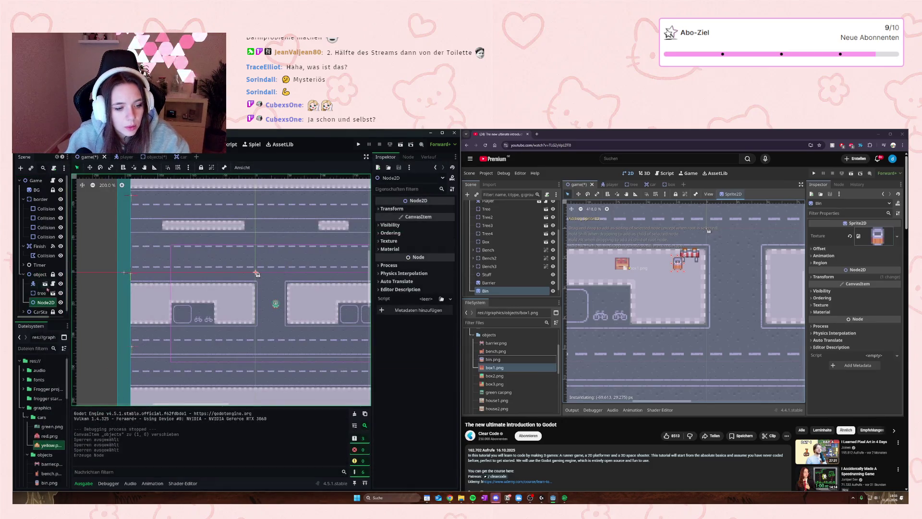
pyautogui.scroll(-3, 57, 434)
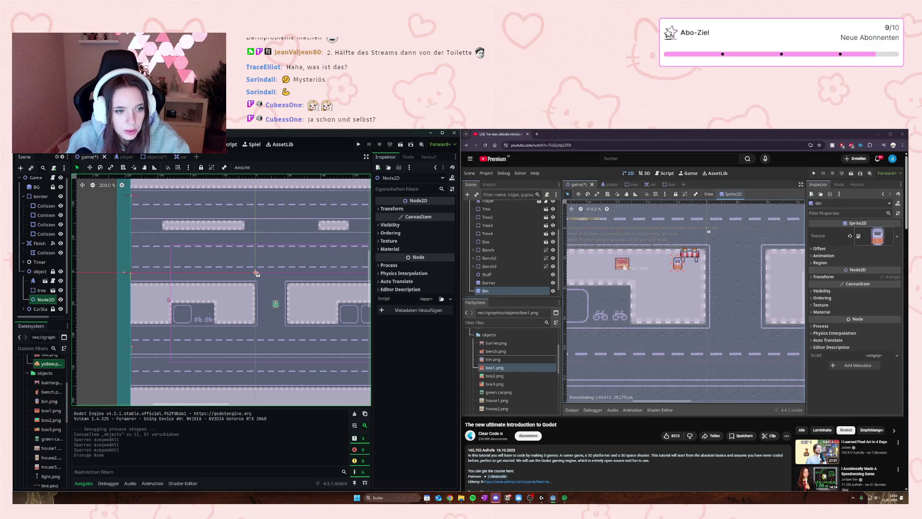
pyautogui.scroll(2, 168, 300)
pyautogui.scroll(2, 168, 299)
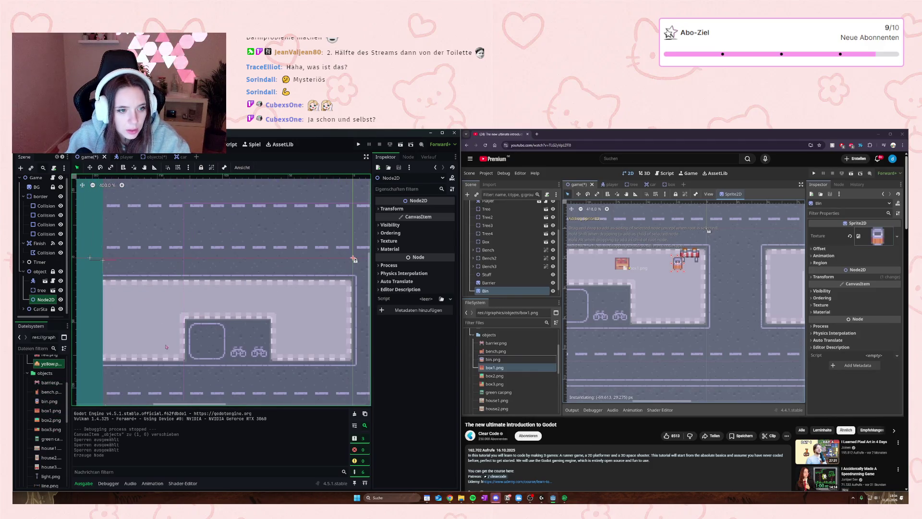
pyautogui.scroll(-3, 198, 358)
pyautogui.scroll(-1, 50, 410)
pyautogui.scroll(-3, 50, 410)
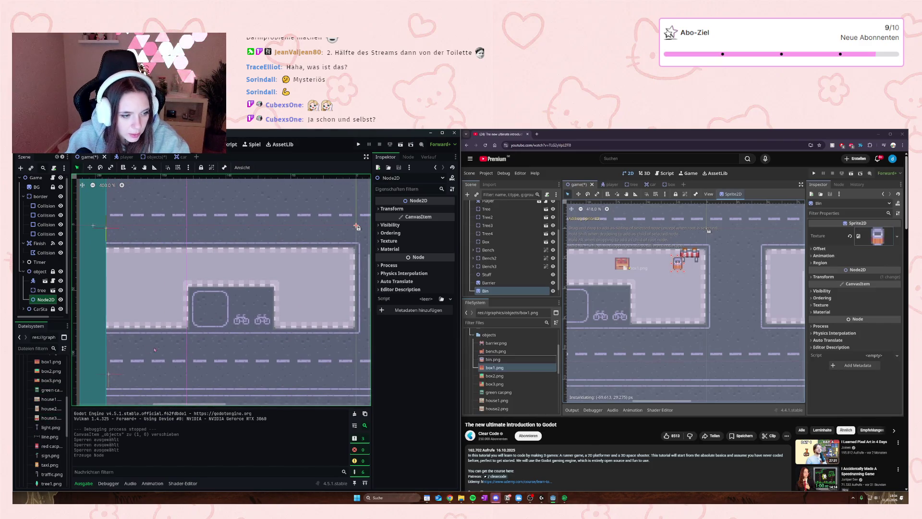
pyautogui.scroll(-5, 248, 338)
pyautogui.scroll(4, 240, 331)
pyautogui.scroll(-3, 230, 322)
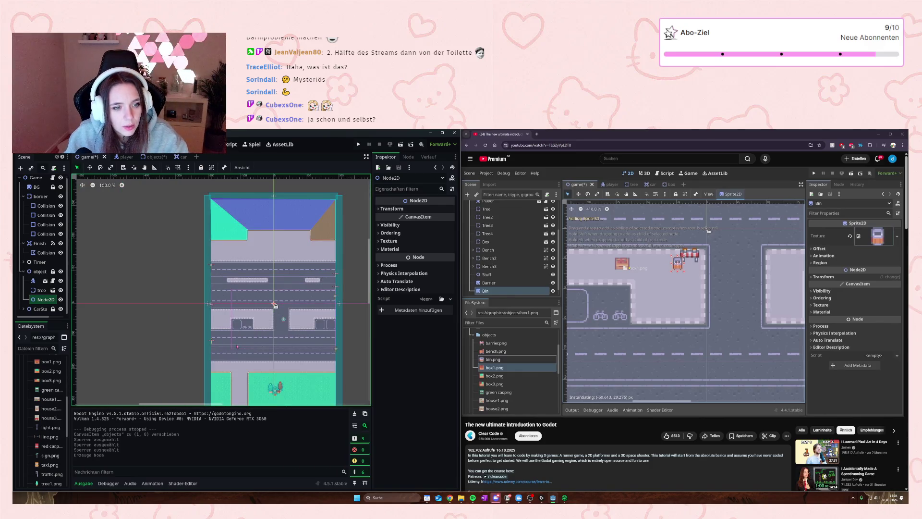
pyautogui.scroll(1, 220, 315)
pyautogui.scroll(2, 220, 315)
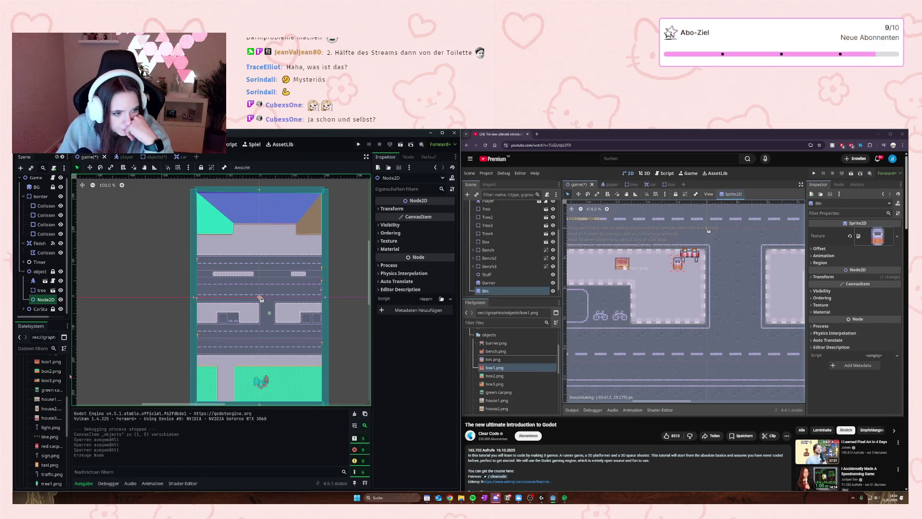
pyautogui.moveTo(72, 376)
pyautogui.mouseDown()
pyautogui.moveTo(220, 344)
pyautogui.moveTo(236, 333)
pyautogui.mouseUp()
# - Add a bench sprite and three box sprites along the road
pyautogui.scroll(-5, 43, 391)
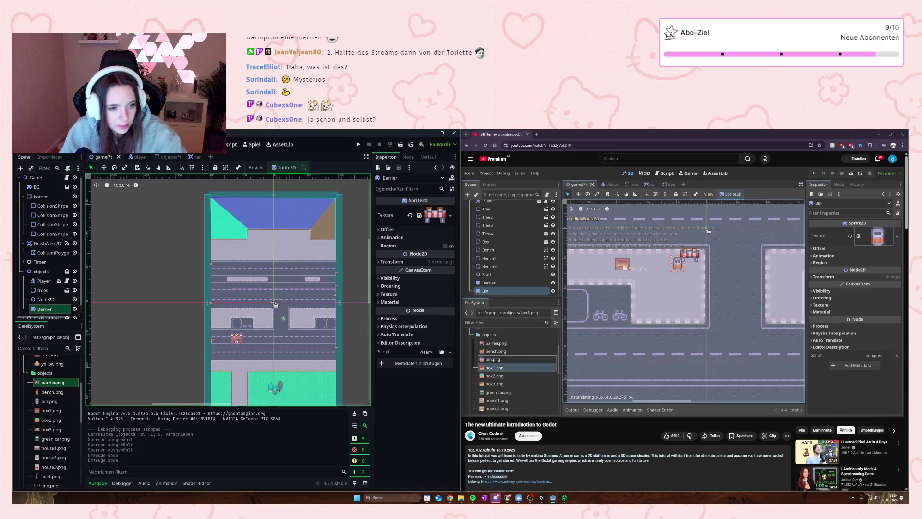
pyautogui.scroll(8, 232, 350)
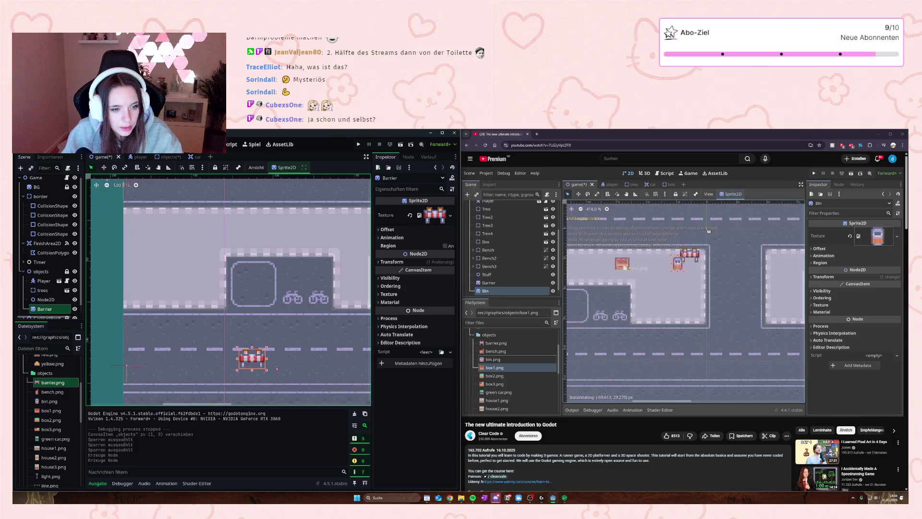
pyautogui.moveTo(277, 369); pyautogui.dragTo(220, 319)
pyautogui.moveTo(52, 392)
pyautogui.mouseDown()
pyautogui.moveTo(258, 313)
pyautogui.moveTo(55, 401)
pyautogui.moveTo(358, 332)
pyautogui.moveTo(217, 347)
pyautogui.mouseUp()
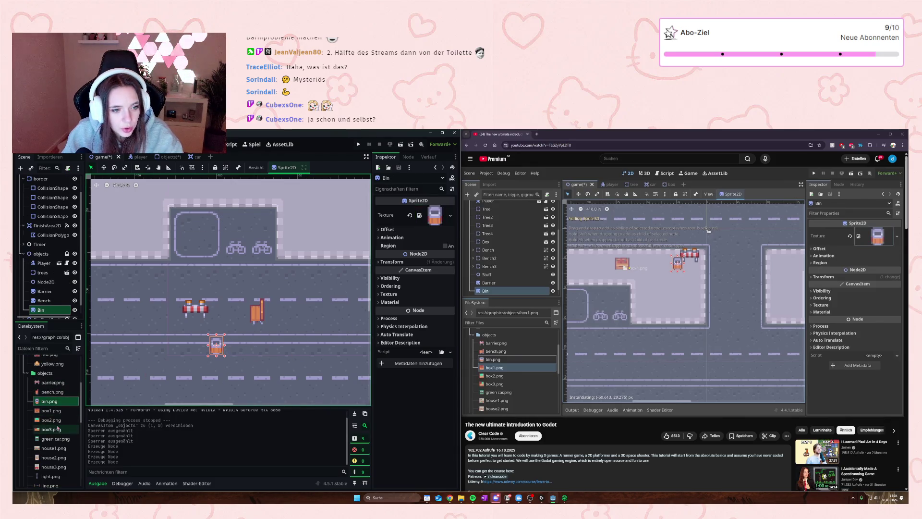
pyautogui.moveTo(48, 411); pyautogui.dragTo(147, 352)
pyautogui.moveTo(50, 424)
pyautogui.mouseDown()
pyautogui.moveTo(159, 370)
pyautogui.moveTo(188, 367)
pyautogui.mouseUp()
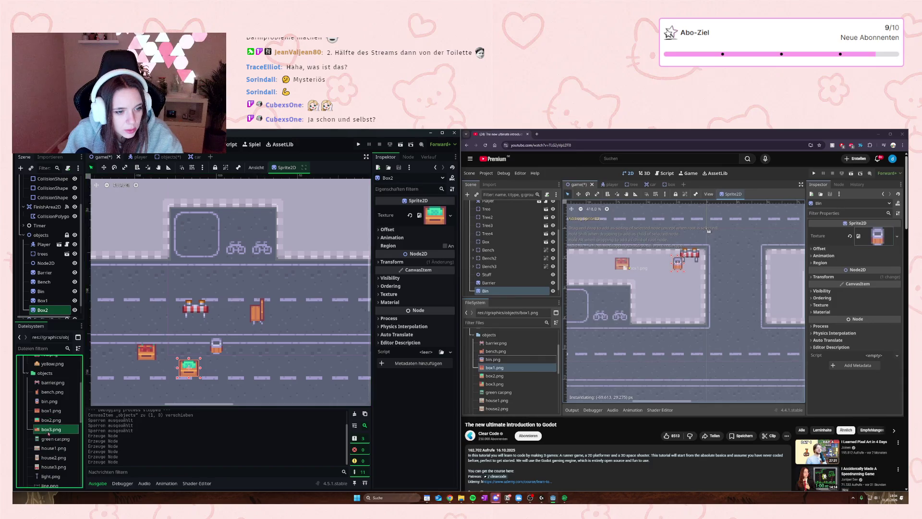
pyautogui.moveTo(48, 434); pyautogui.dragTo(265, 356)
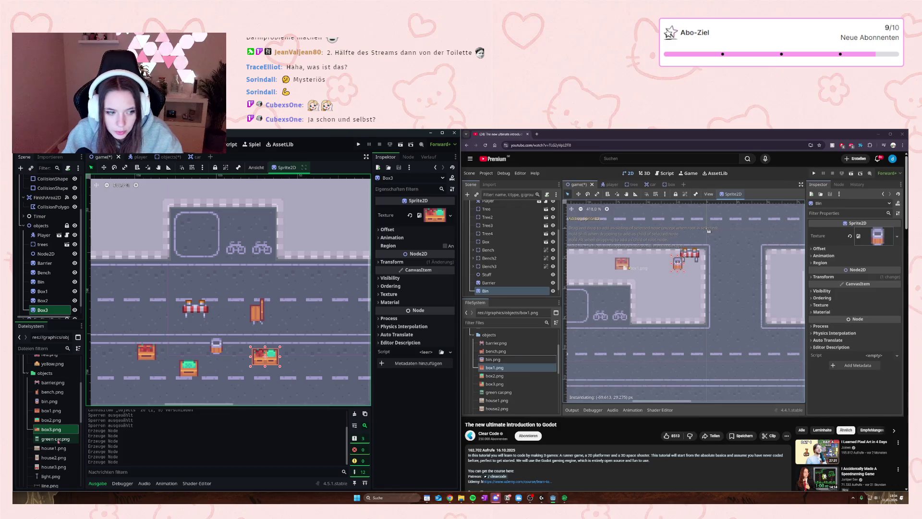
# - Place a green car in the parking lot and three houses around the level
pyautogui.scroll(-1, 57, 440)
pyautogui.moveTo(59, 425)
pyautogui.mouseDown()
pyautogui.moveTo(178, 296)
pyautogui.moveTo(197, 237)
pyautogui.mouseUp()
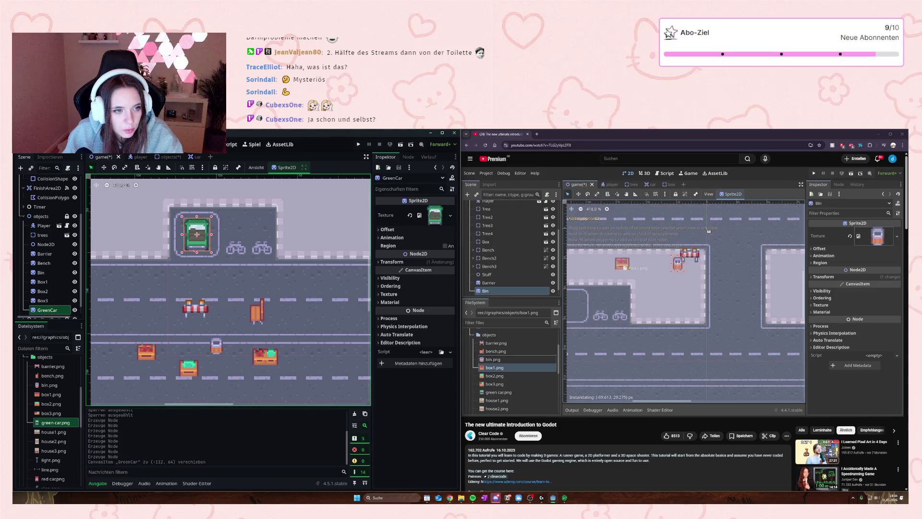
pyautogui.scroll(-1, 73, 300)
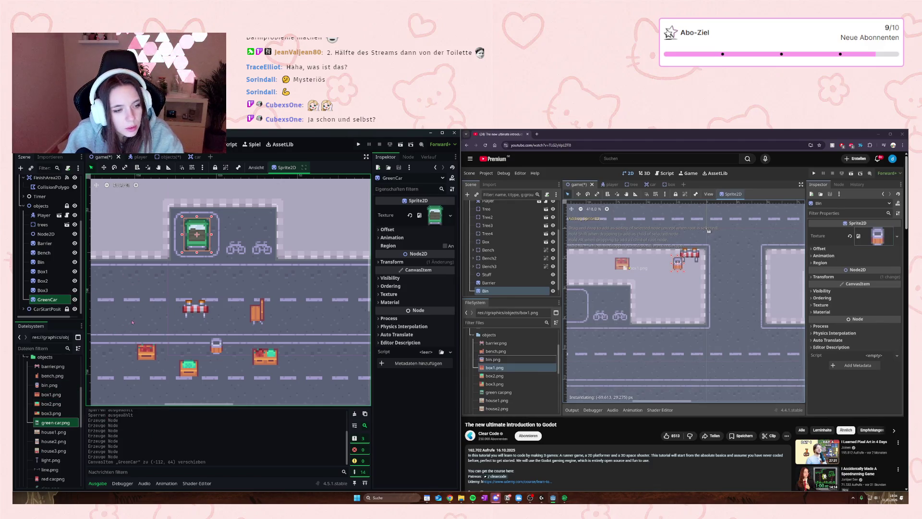
pyautogui.moveTo(53, 431)
pyautogui.mouseDown()
pyautogui.moveTo(258, 269)
pyautogui.moveTo(267, 236)
pyautogui.mouseUp()
pyautogui.moveTo(53, 441)
pyautogui.mouseDown()
pyautogui.moveTo(170, 202)
pyautogui.moveTo(159, 188)
pyautogui.mouseUp()
pyautogui.scroll(-2, 53, 448)
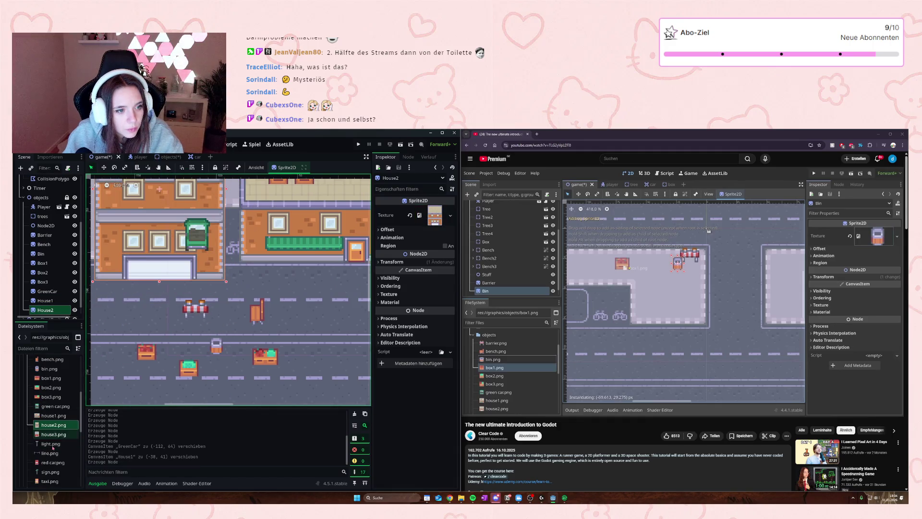
pyautogui.moveTo(48, 435)
pyautogui.mouseDown()
pyautogui.moveTo(70, 440)
pyautogui.moveTo(225, 240)
pyautogui.moveTo(291, 224)
pyautogui.mouseUp()
pyautogui.click(51, 444)
# - Add a street light, a line, a red car and a taxi beside it
pyautogui.moveTo(51, 444)
pyautogui.mouseDown()
pyautogui.moveTo(229, 304)
pyautogui.moveTo(50, 453)
pyautogui.moveTo(279, 295)
pyautogui.moveTo(313, 288)
pyautogui.mouseUp()
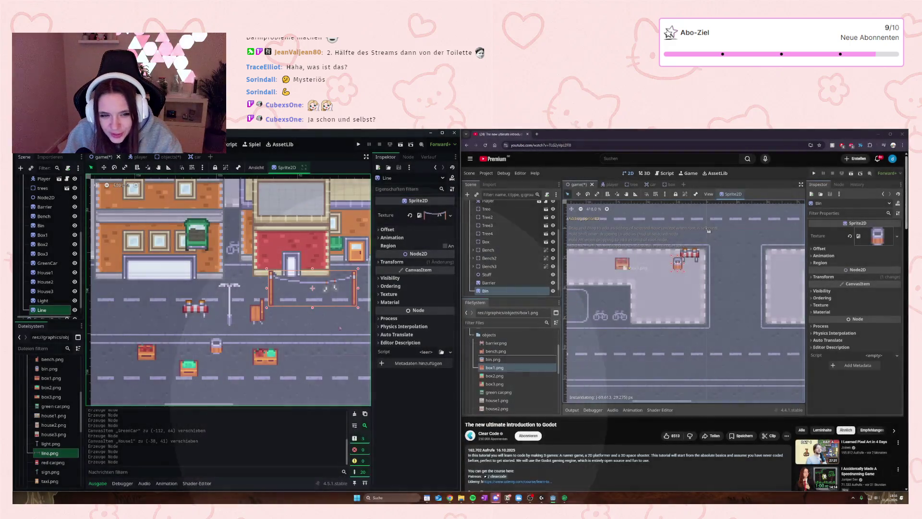
pyautogui.scroll(-2, 58, 440)
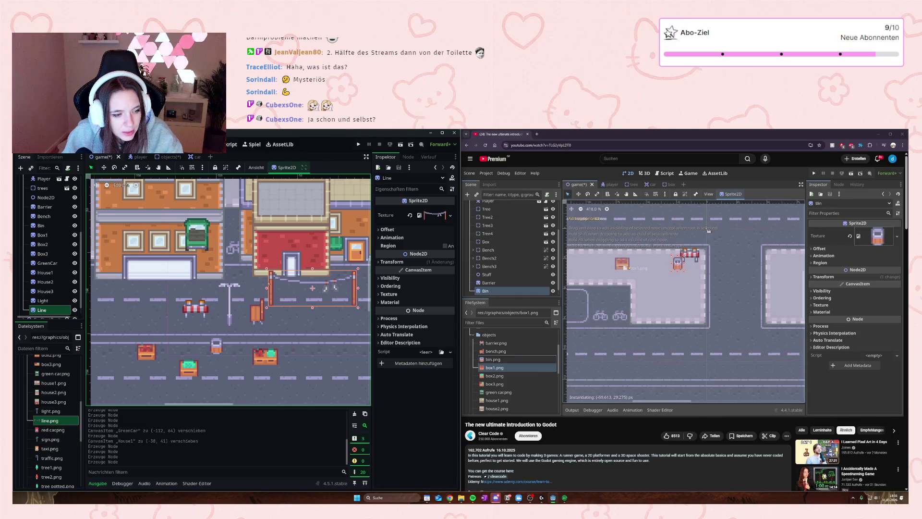
pyautogui.scroll(-1, 274, 283)
pyautogui.scroll(-1, 274, 283)
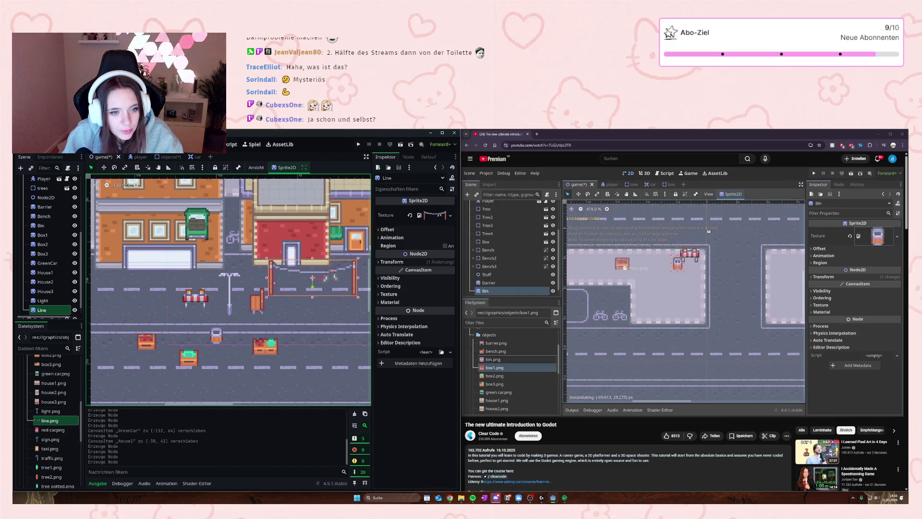
pyautogui.scroll(-4, 255, 284)
pyautogui.scroll(3, 336, 201)
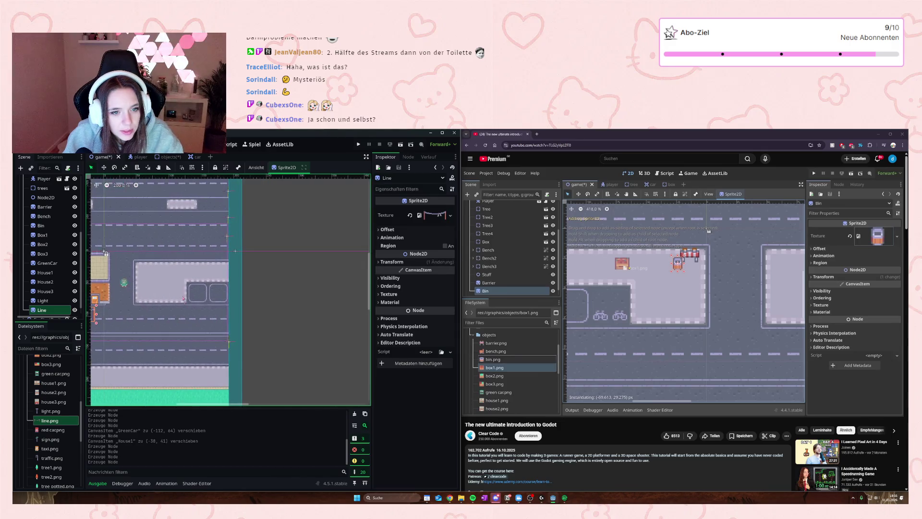
pyautogui.moveTo(55, 431)
pyautogui.mouseDown()
pyautogui.moveTo(231, 307)
pyautogui.moveTo(218, 309)
pyautogui.mouseUp()
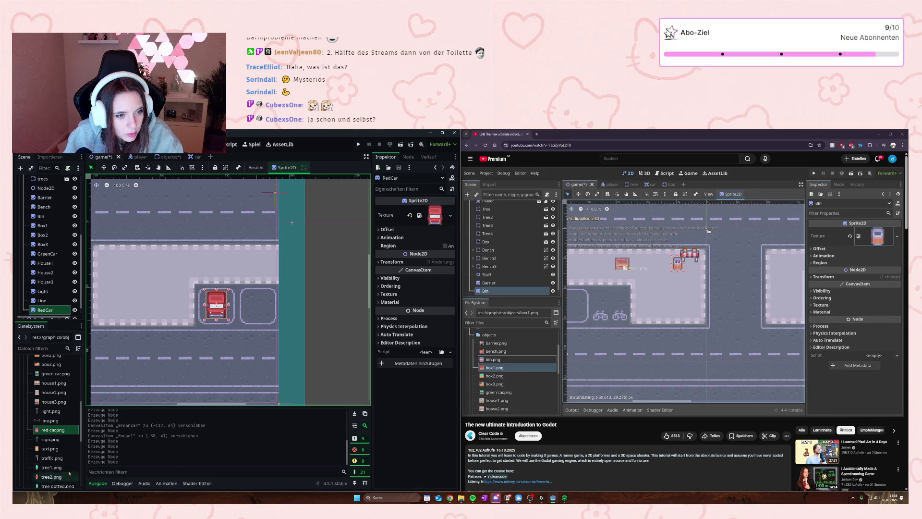
pyautogui.scroll(-1, 40, 434)
pyautogui.moveTo(52, 435); pyautogui.dragTo(259, 310)
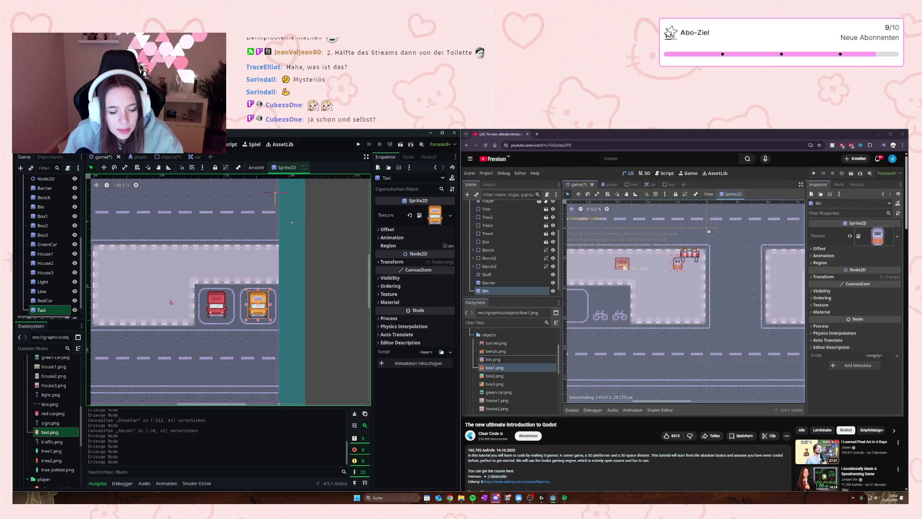
# - Add a traffic sign sprite and shift it into position
pyautogui.scroll(-5, 144, 345)
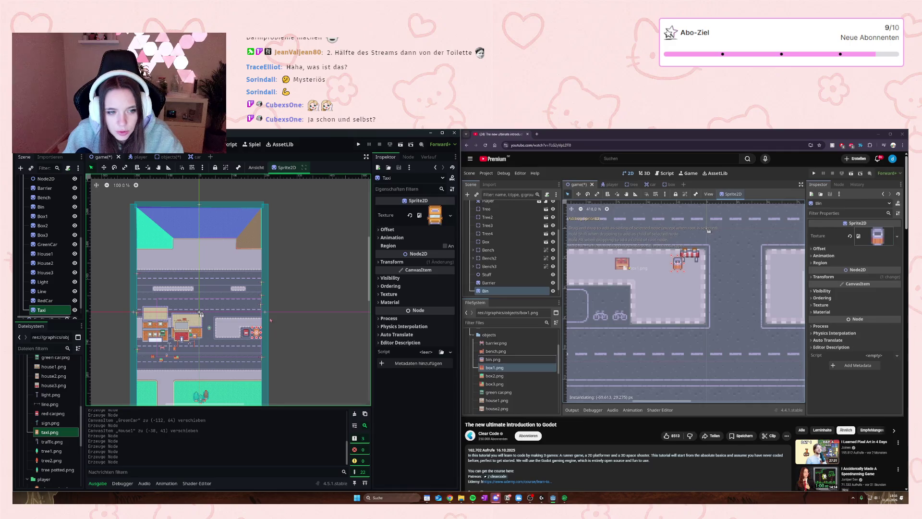
pyautogui.scroll(3, 206, 310)
pyautogui.scroll(-3, 207, 309)
pyautogui.scroll(3, 208, 307)
pyautogui.moveTo(207, 305); pyautogui.dragTo(255, 260)
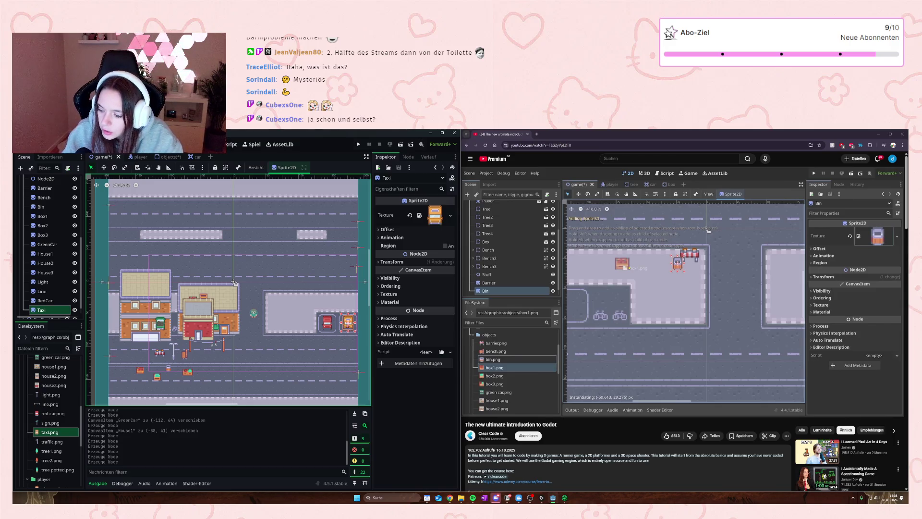
pyautogui.moveTo(52, 441); pyautogui.dragTo(259, 349)
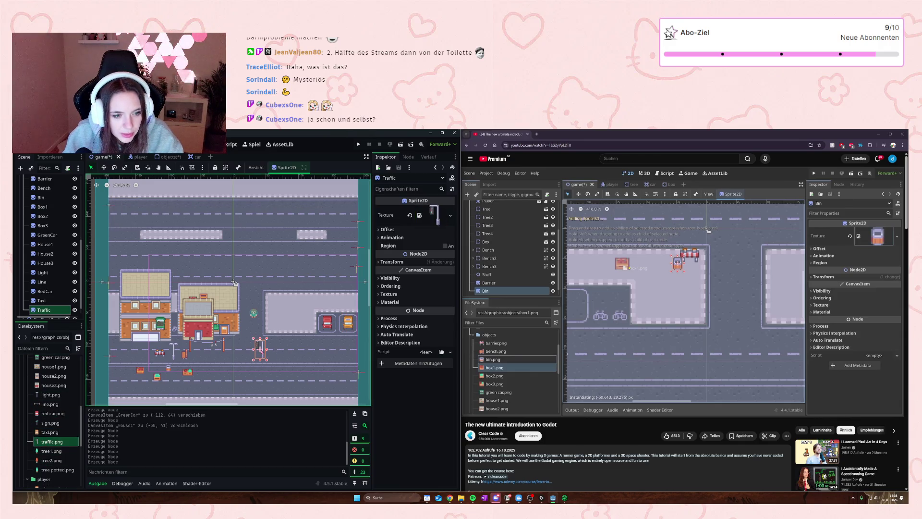
pyautogui.moveTo(258, 348)
pyautogui.mouseDown()
pyautogui.moveTo(255, 356)
pyautogui.moveTo(274, 337)
pyautogui.moveTo(267, 321)
pyautogui.mouseUp()
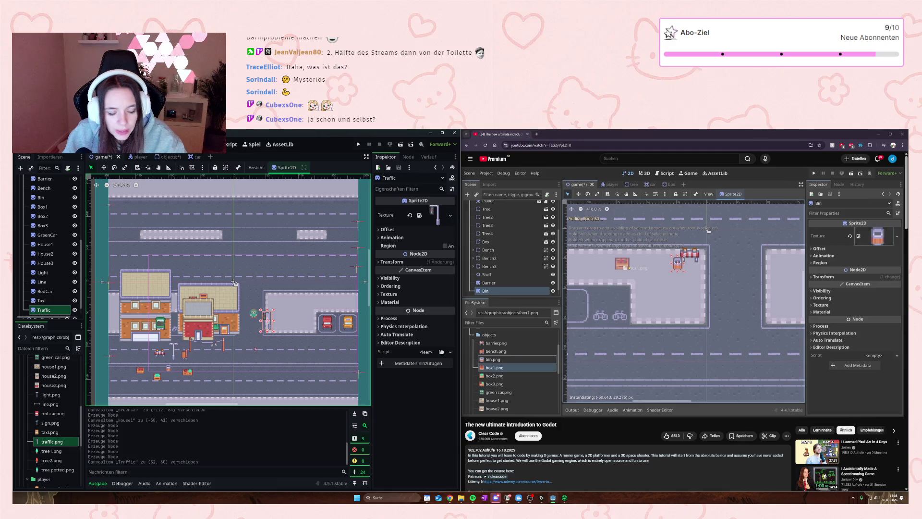
# - Delete the Traffic sprite and pick the potted tree image in FileSystem
pyautogui.press('Delete')
pyautogui.click(442, 324)
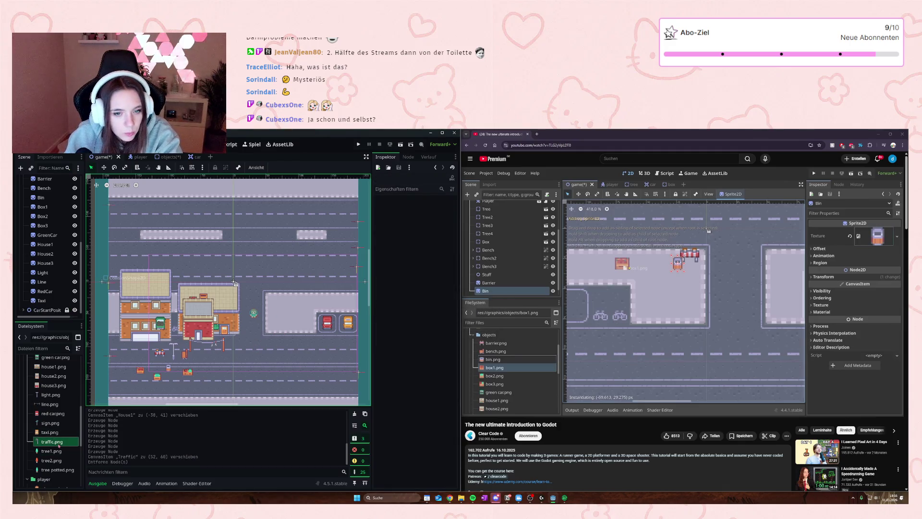
pyautogui.click(59, 446)
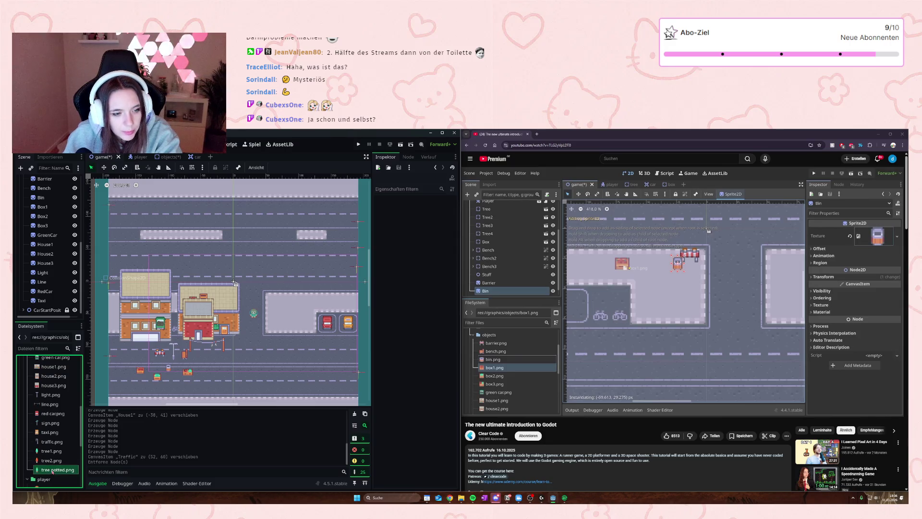
pyautogui.scroll(-4, 244, 244)
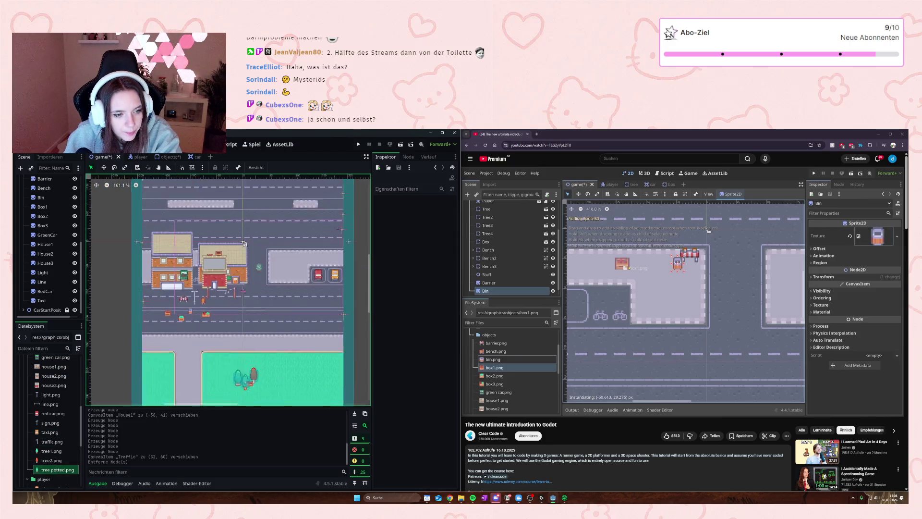
pyautogui.scroll(5, 250, 297)
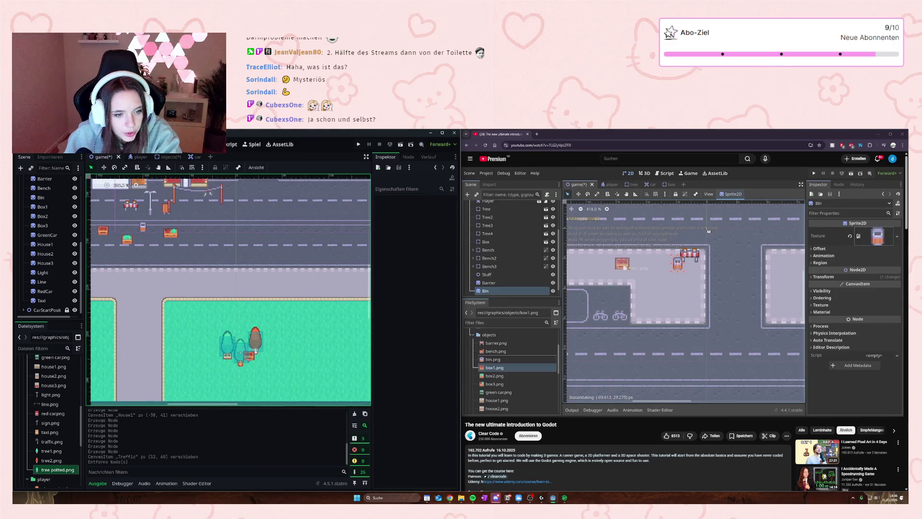
# - Open the objects scene from the trees node and delete its box sprite, Sprite2D4
pyautogui.click(255, 357)
pyautogui.doubleClick(250, 362)
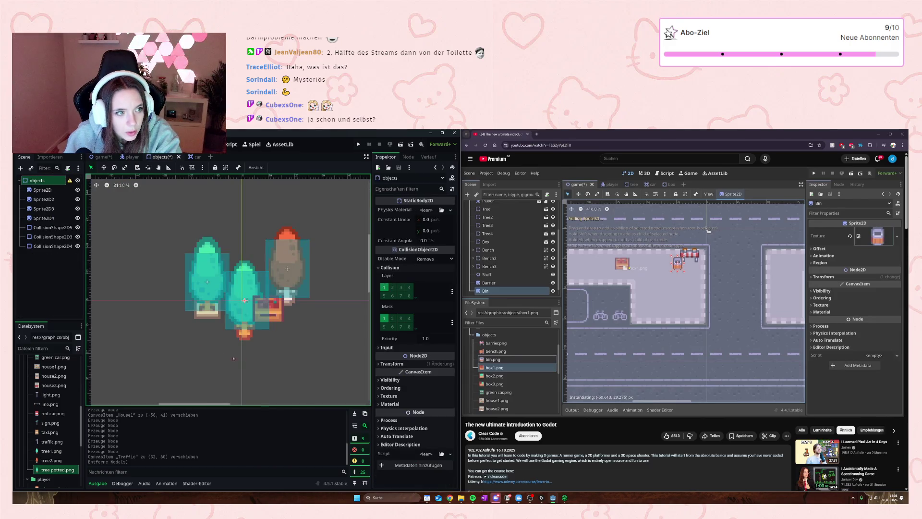
pyautogui.click(278, 316)
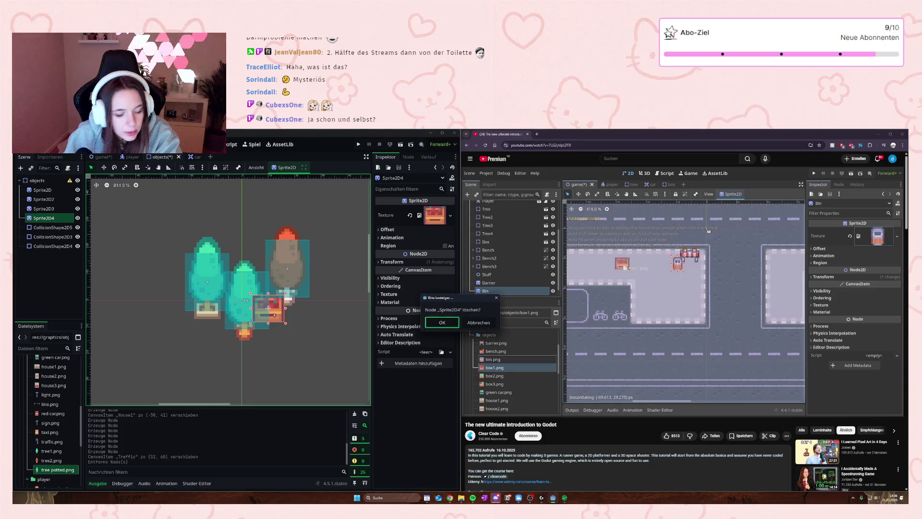
pyautogui.press('Delete')
# - Shift the brown tree sprite and its collision shape left together, then return to the game scene
pyautogui.click(291, 265)
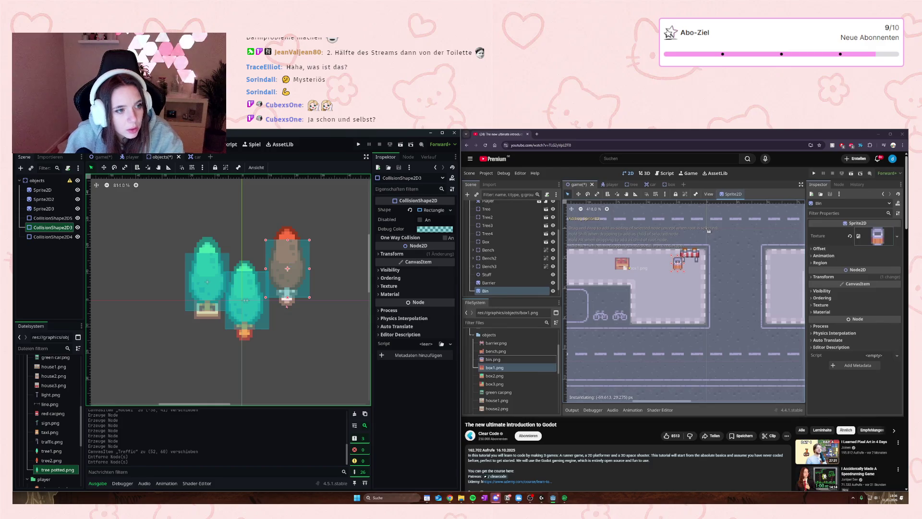
pyautogui.keyDown('shift'); pyautogui.click(287, 305); pyautogui.keyUp('shift')
pyautogui.moveTo(287, 302); pyautogui.dragTo(278, 299)
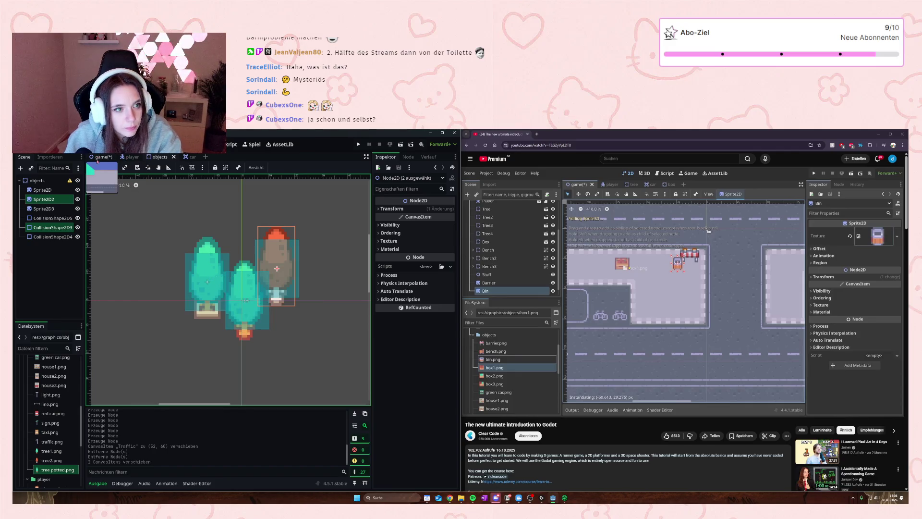
pyautogui.click(98, 159)
pyautogui.scroll(-1, 236, 400)
pyautogui.scroll(1, 192, 337)
pyautogui.scroll(2, 32, 257)
pyautogui.scroll(1, 32, 257)
pyautogui.scroll(-3, 272, 260)
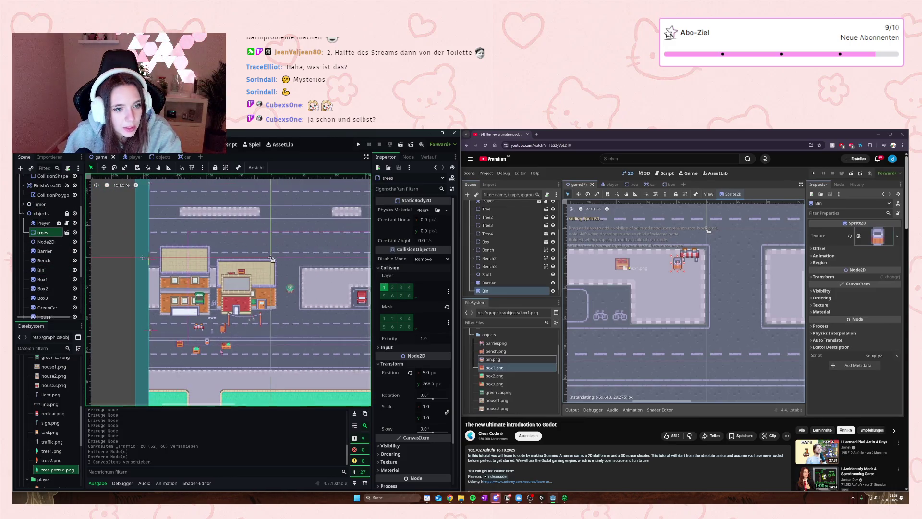
# - Move House2 and House3 up to the top street block
pyautogui.scroll(-3, 273, 260)
pyautogui.moveTo(239, 341)
pyautogui.mouseDown()
pyautogui.moveTo(231, 306)
pyautogui.moveTo(231, 400)
pyautogui.mouseUp()
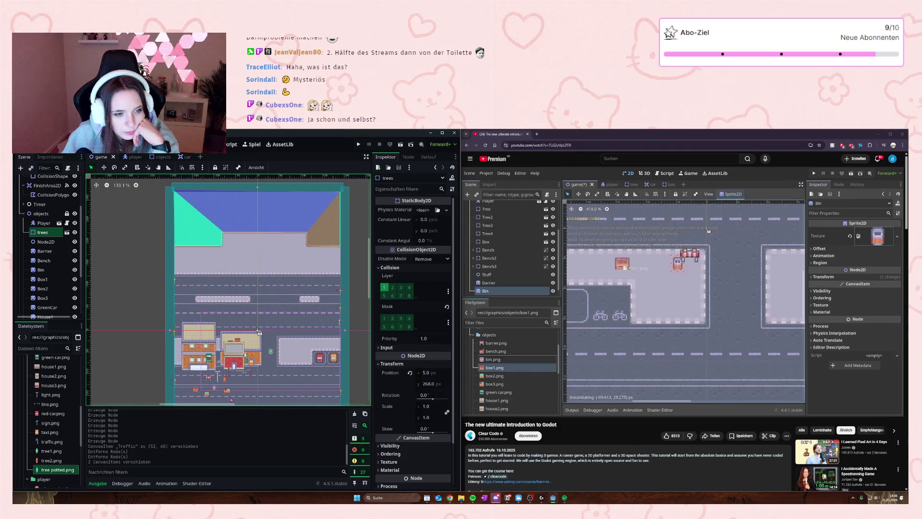
pyautogui.moveTo(277, 303); pyautogui.dragTo(252, 293)
pyautogui.moveTo(171, 340)
pyautogui.mouseDown()
pyautogui.moveTo(169, 239)
pyautogui.moveTo(157, 238)
pyautogui.mouseUp()
pyautogui.click(214, 353)
pyautogui.moveTo(214, 354)
pyautogui.mouseDown()
pyautogui.moveTo(224, 288)
pyautogui.moveTo(198, 251)
pyautogui.mouseUp()
# - Move House1 to the upper-right block, then save the scene and launch a test run
pyautogui.click(221, 343)
pyautogui.moveTo(221, 343); pyautogui.dragTo(308, 254)
pyautogui.click(303, 326)
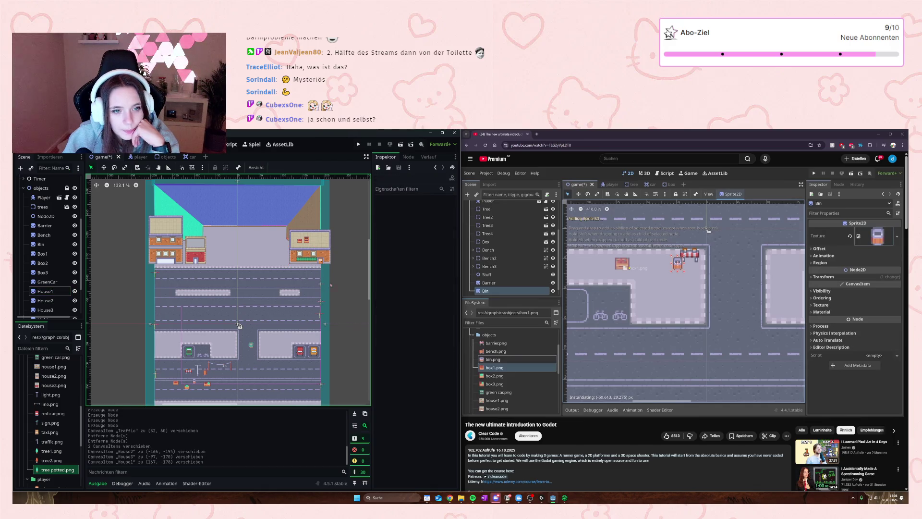
pyautogui.press('F5')
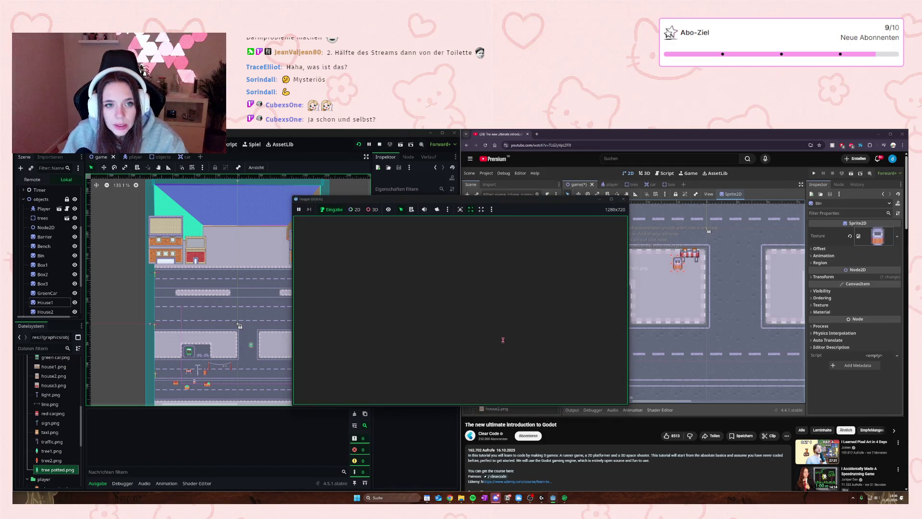
# - Walk the player up and right to the finish, then close the game window
pyautogui.press('Up')
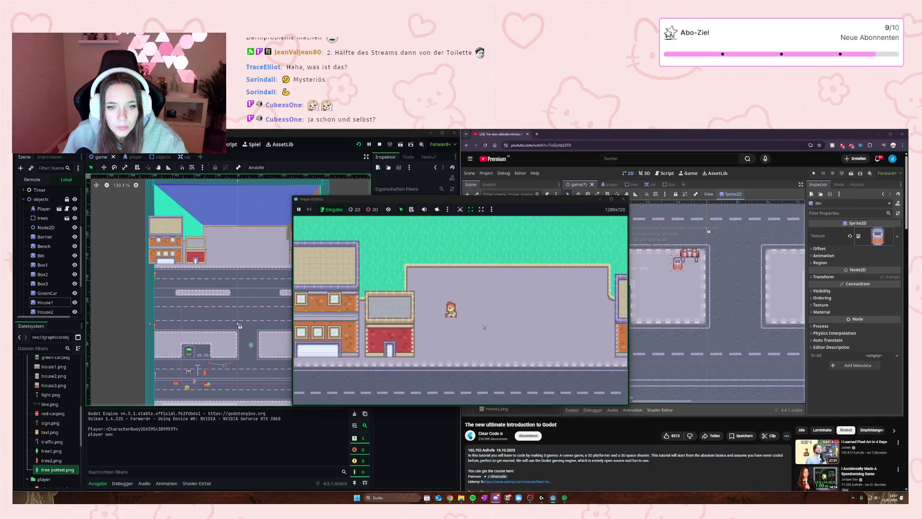
pyautogui.press('Right')
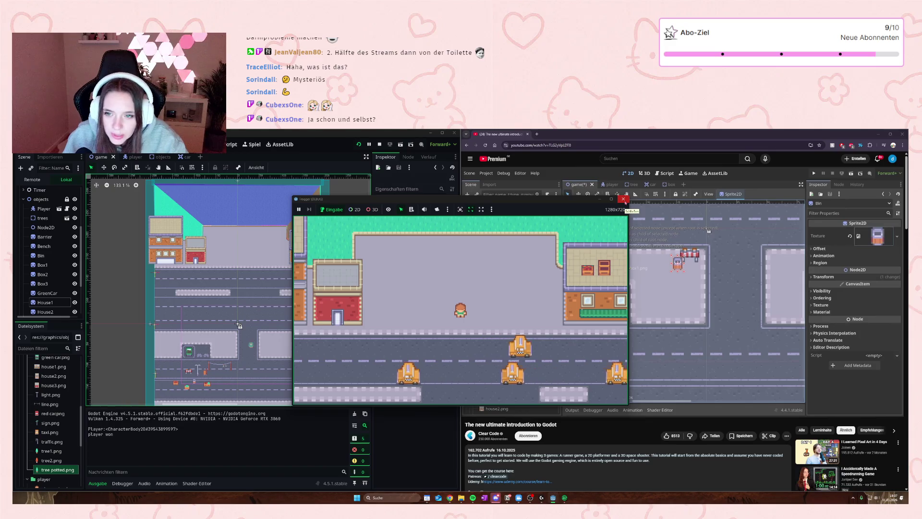
pyautogui.click(623, 199)
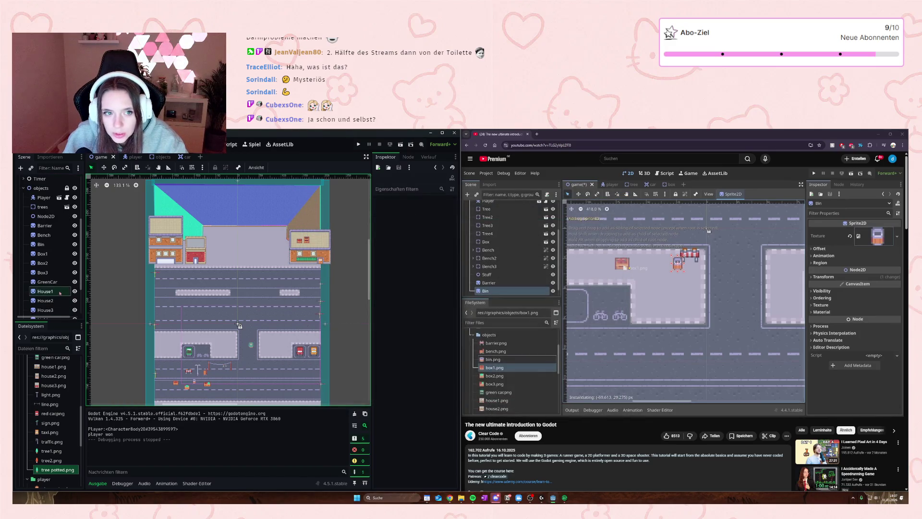
pyautogui.click(45, 300)
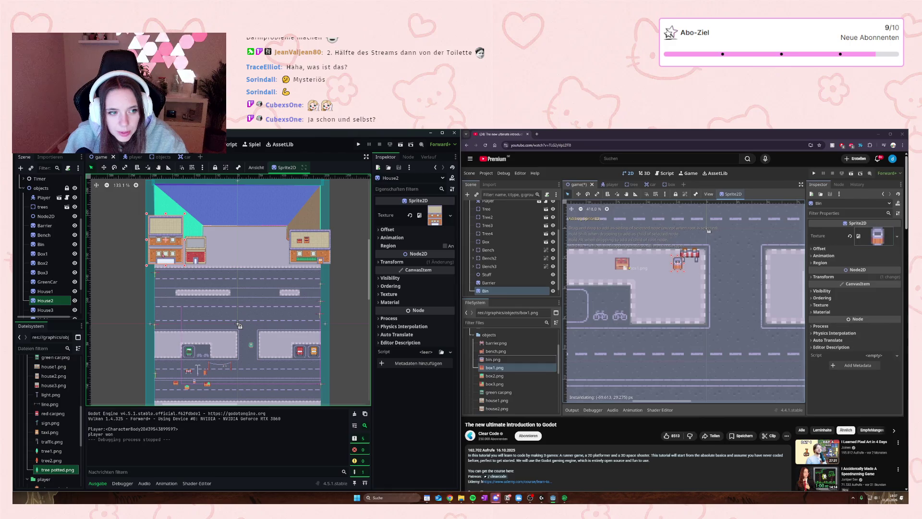
pyautogui.scroll(3, 40, 295)
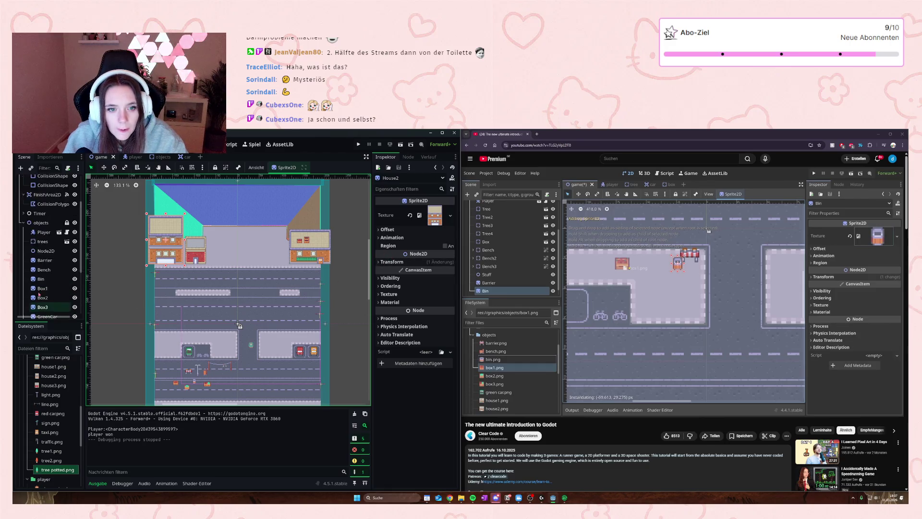
pyautogui.scroll(-5, 40, 295)
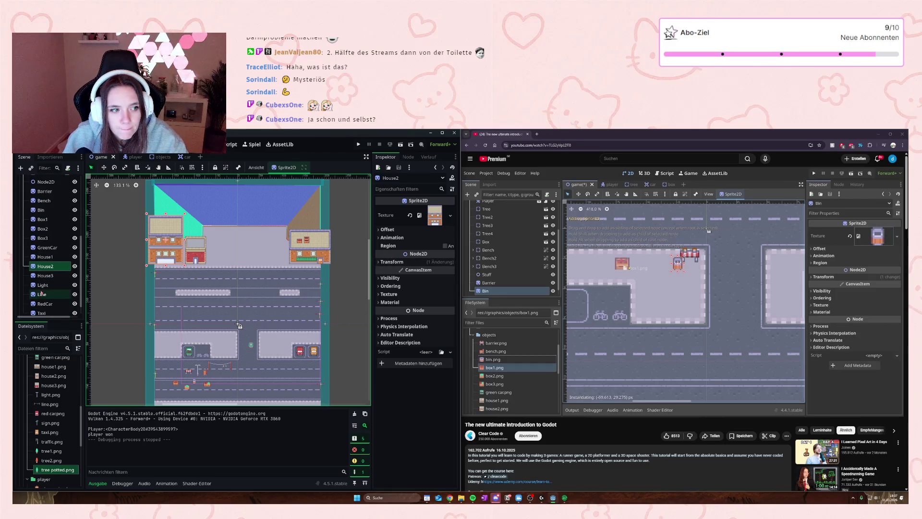
pyautogui.scroll(1, 41, 293)
pyautogui.click(655, 317)
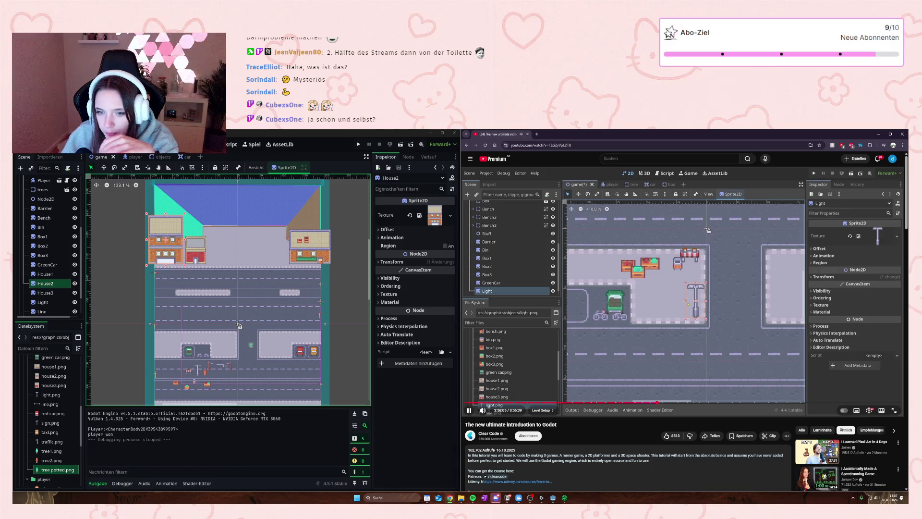
pyautogui.click(718, 346)
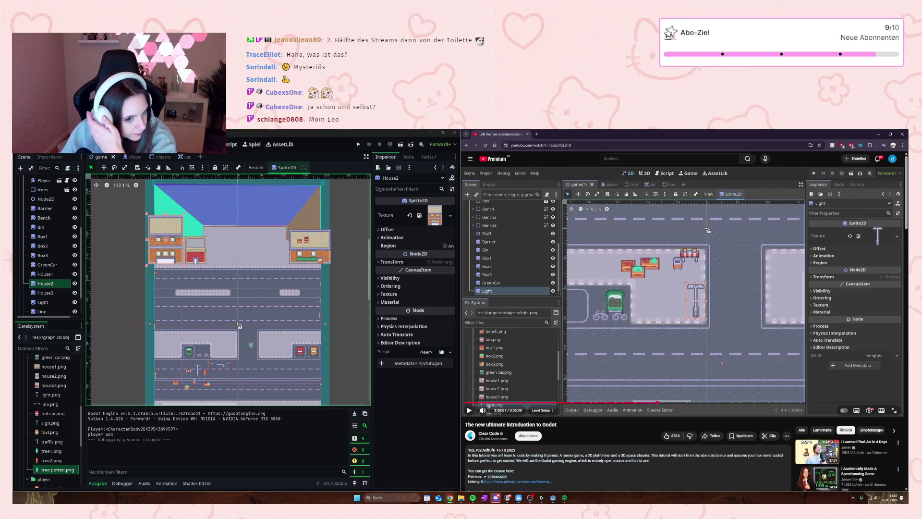
pyautogui.click(720, 356)
pyautogui.click(723, 361)
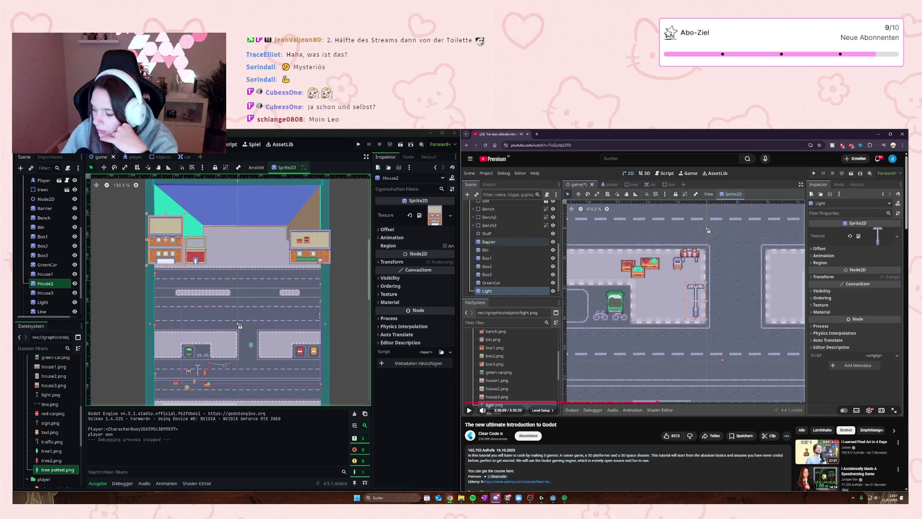
pyautogui.click(721, 356)
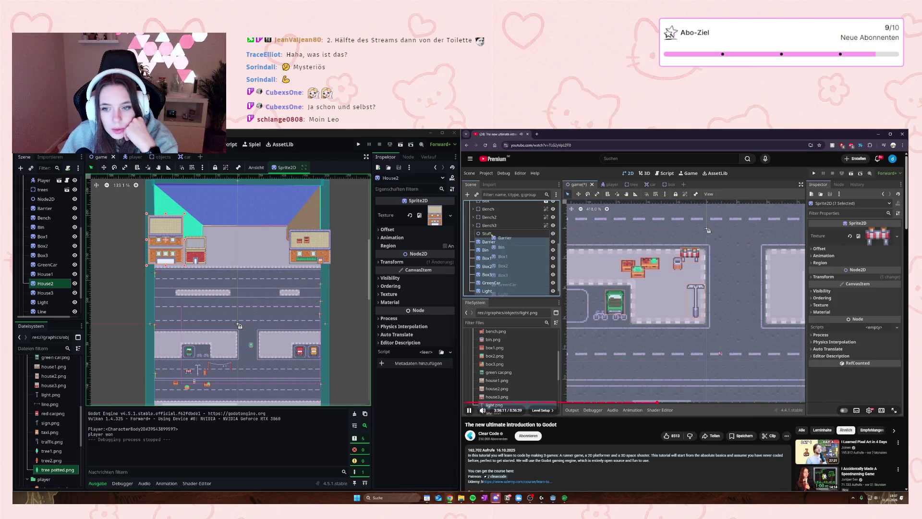
pyautogui.click(693, 348)
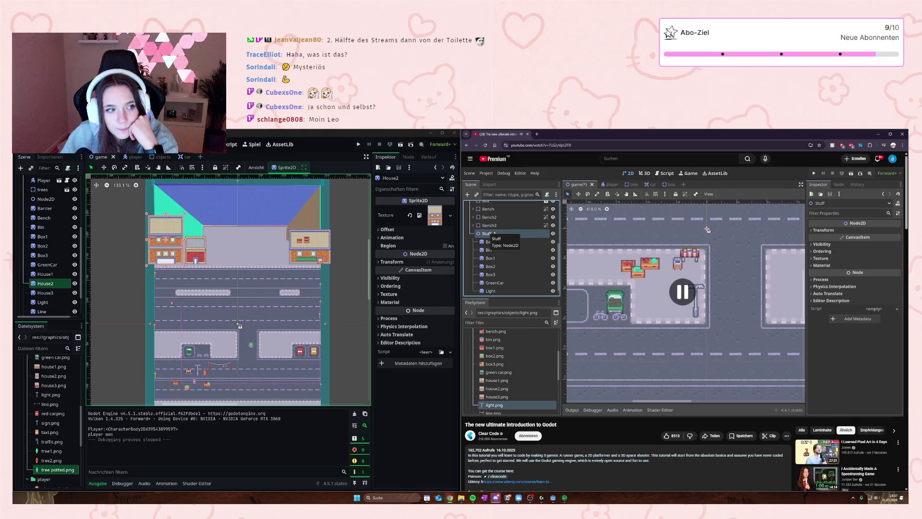
pyautogui.click(48, 202)
pyautogui.click(48, 199)
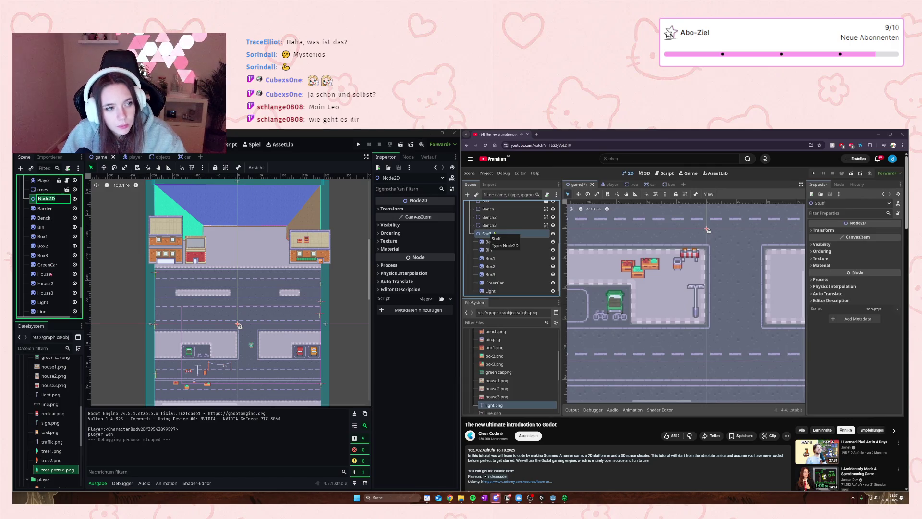
# - Rename Node2D to 'Krams' and select the prop nodes Barrier through RedCar
pyautogui.write('Kram')
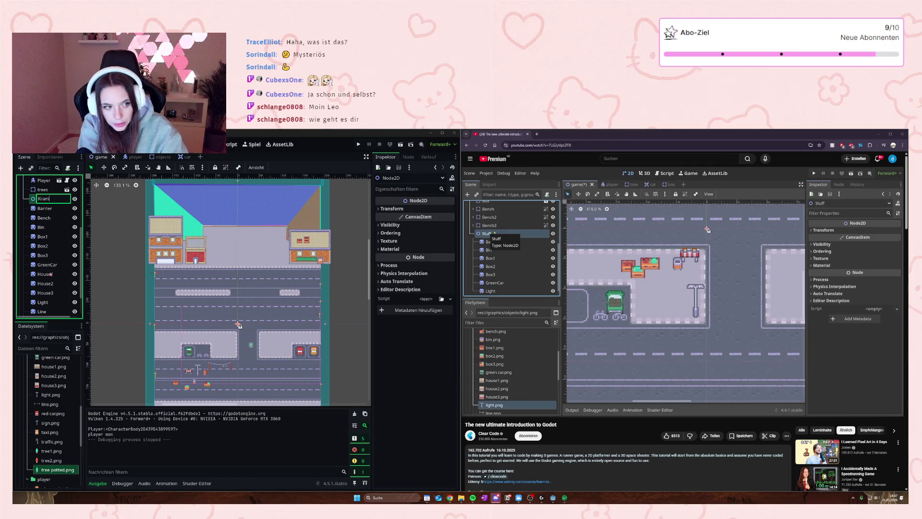
pyautogui.press('Return')
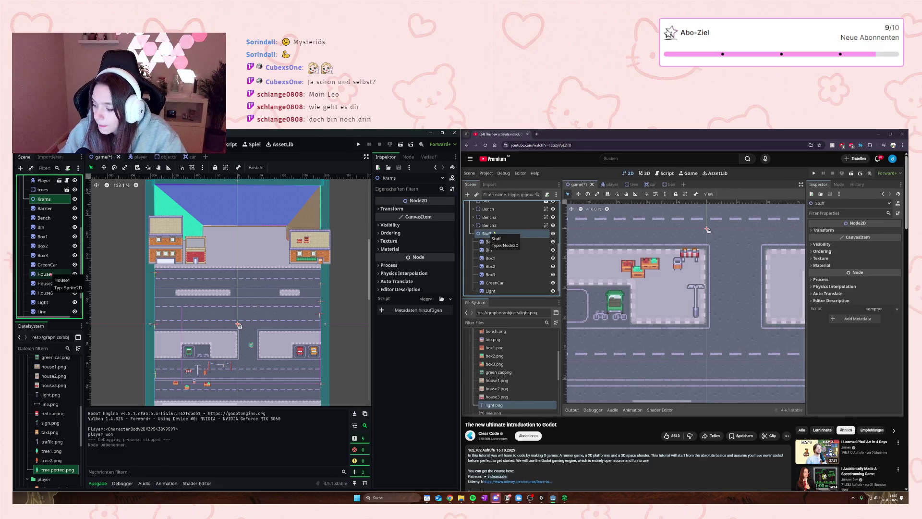
pyautogui.click(46, 208)
pyautogui.scroll(-1, 54, 226)
pyautogui.scroll(-1, 54, 226)
pyautogui.click(46, 299)
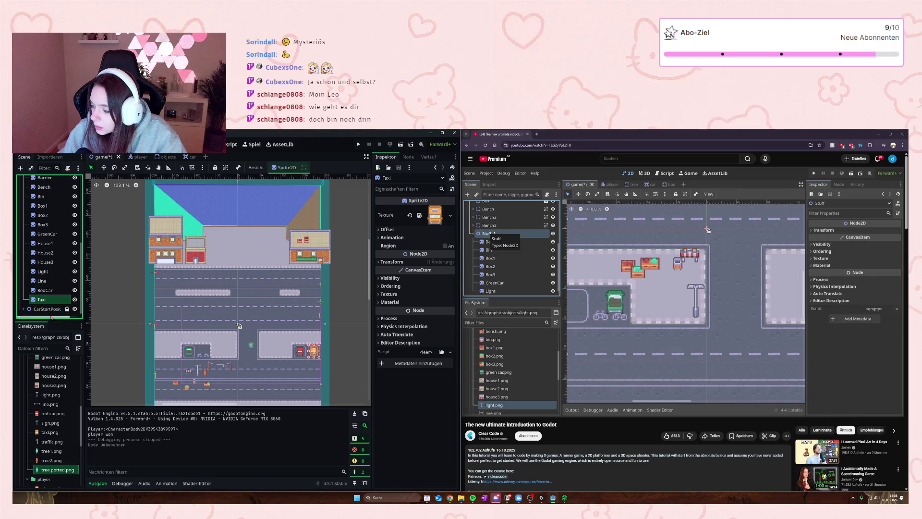
pyautogui.doubleClick(48, 299)
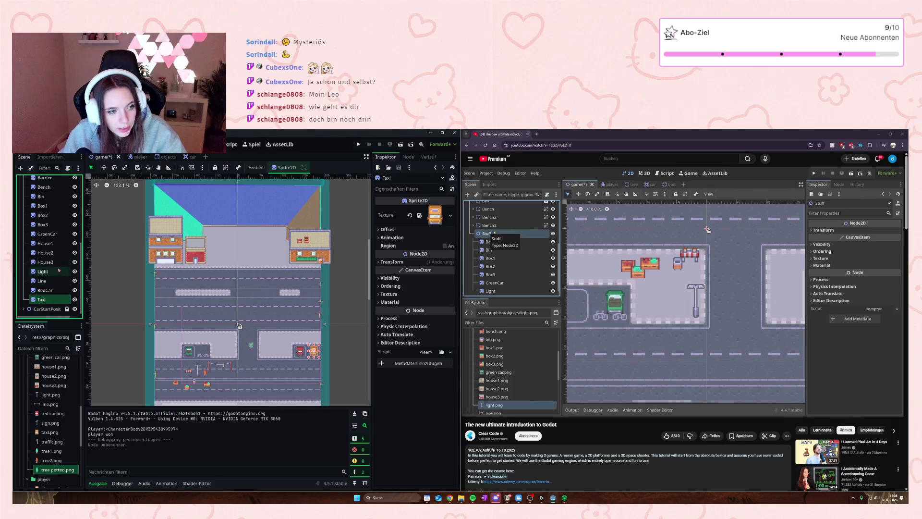
pyautogui.scroll(2, 51, 271)
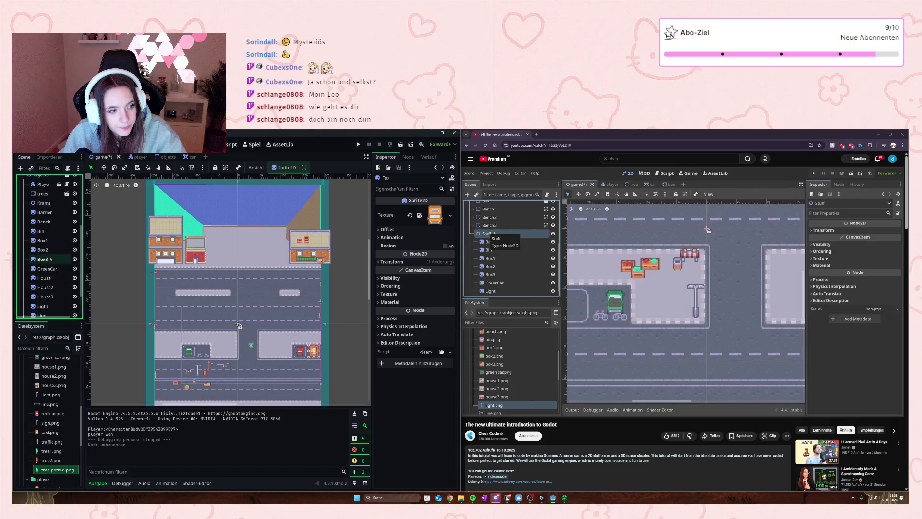
pyautogui.keyDown('shift'); pyautogui.click(47, 212); pyautogui.keyUp('shift')
# - Drag the selected props into Krams so they become its children
pyautogui.moveTo(46, 212); pyautogui.dragTo(47, 202)
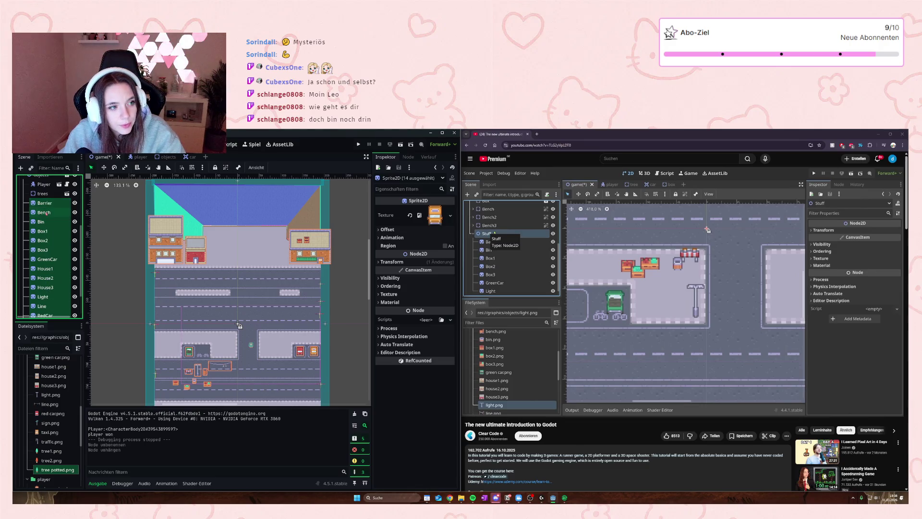
pyautogui.scroll(-2, 49, 278)
pyautogui.moveTo(43, 296); pyautogui.dragTo(43, 300)
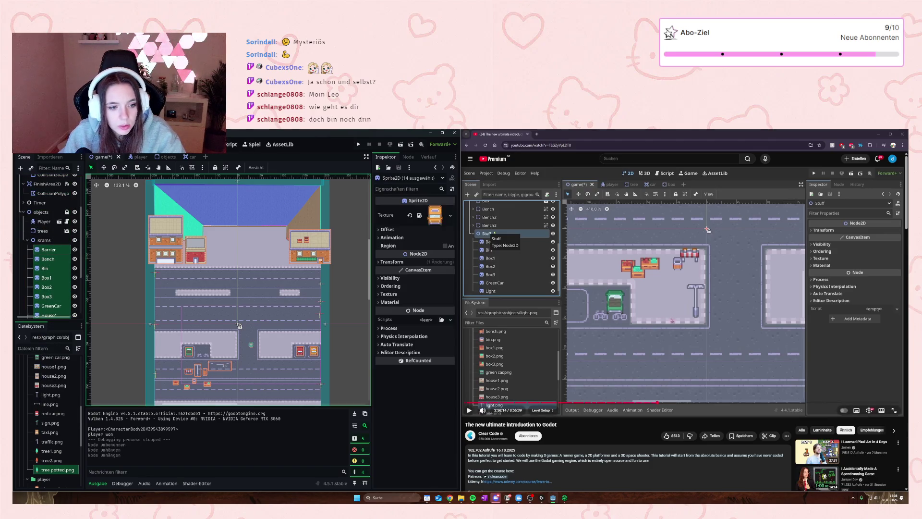
pyautogui.click(673, 309)
pyautogui.click(673, 309)
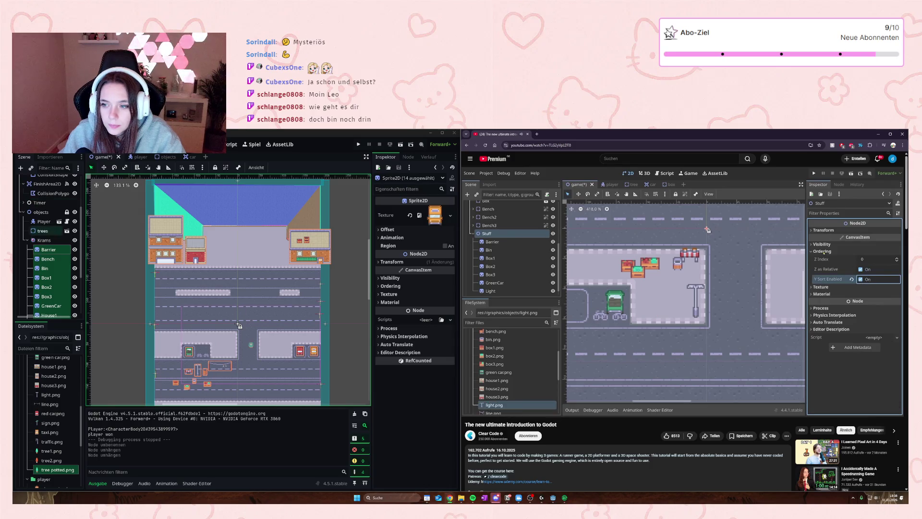
# - Enable Y Sort under Ordering in the Inspector for the Krams node
pyautogui.click(44, 240)
pyautogui.click(390, 232)
pyautogui.click(422, 265)
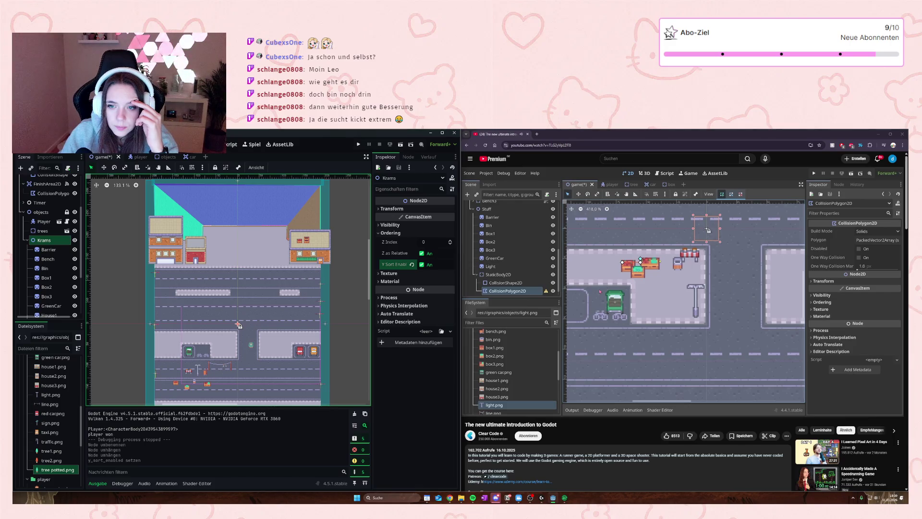
pyautogui.moveTo(606, 343)
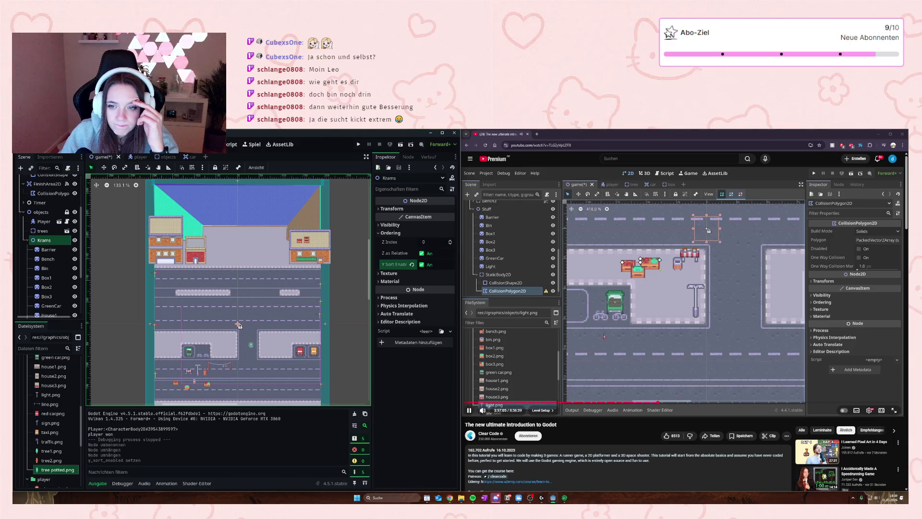
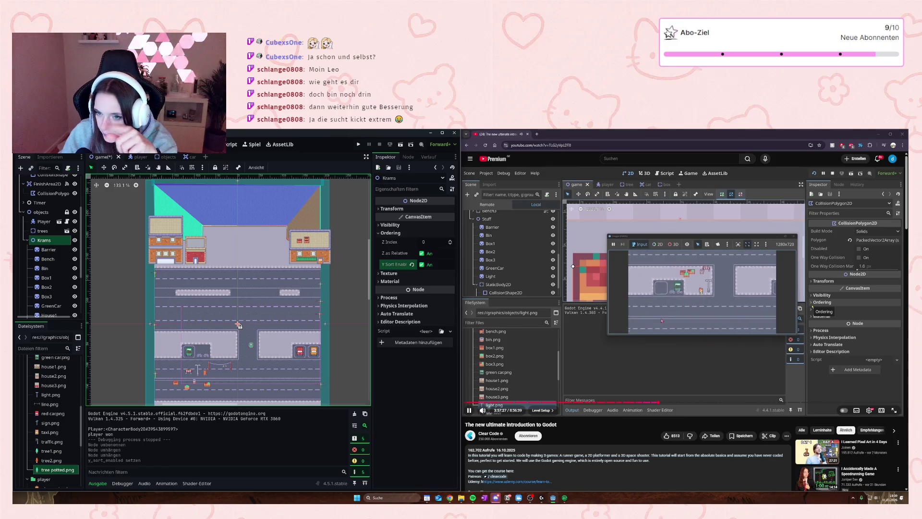
# - Play and pause the Godot tutorial until it stops on the Exercise title card
pyautogui.click(682, 293)
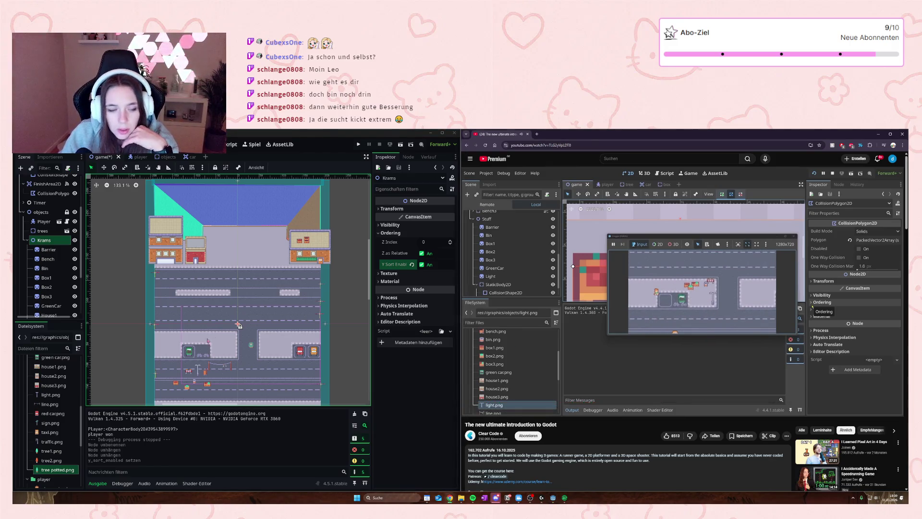
pyautogui.click(682, 293)
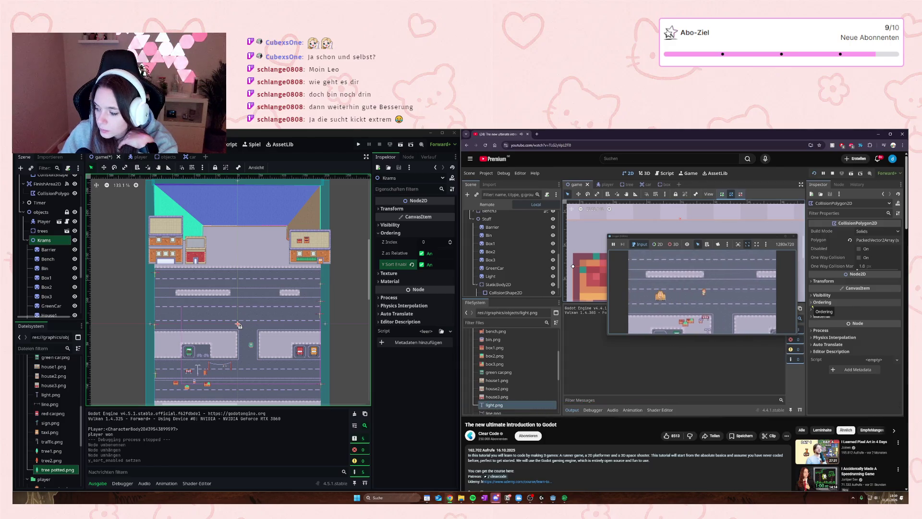
pyautogui.click(783, 291)
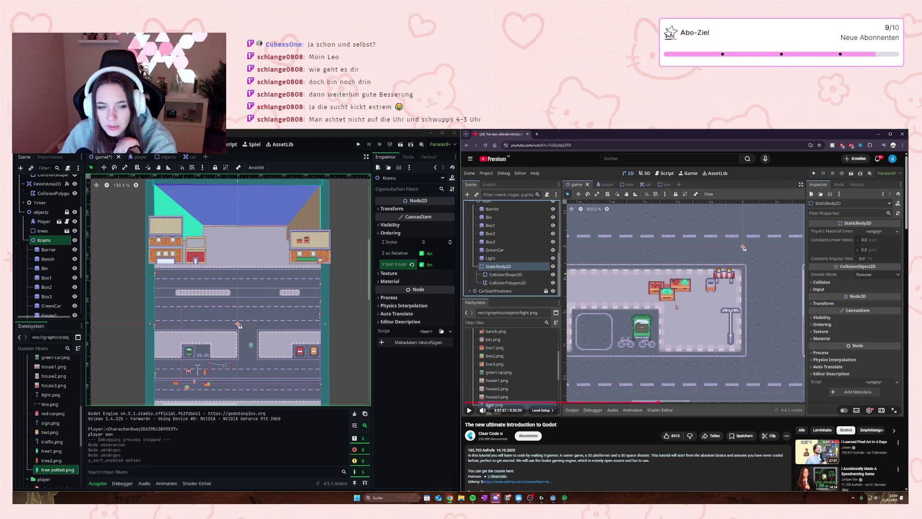
pyautogui.click(663, 321)
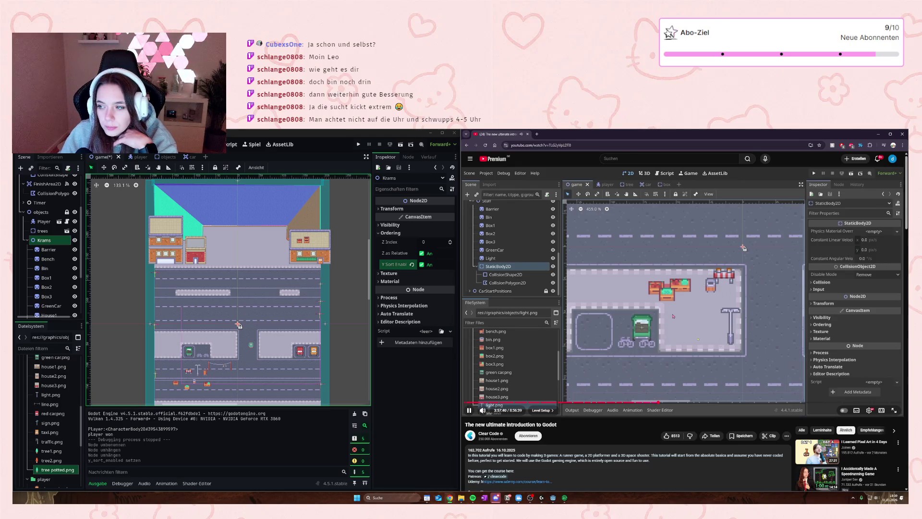
pyautogui.click(673, 317)
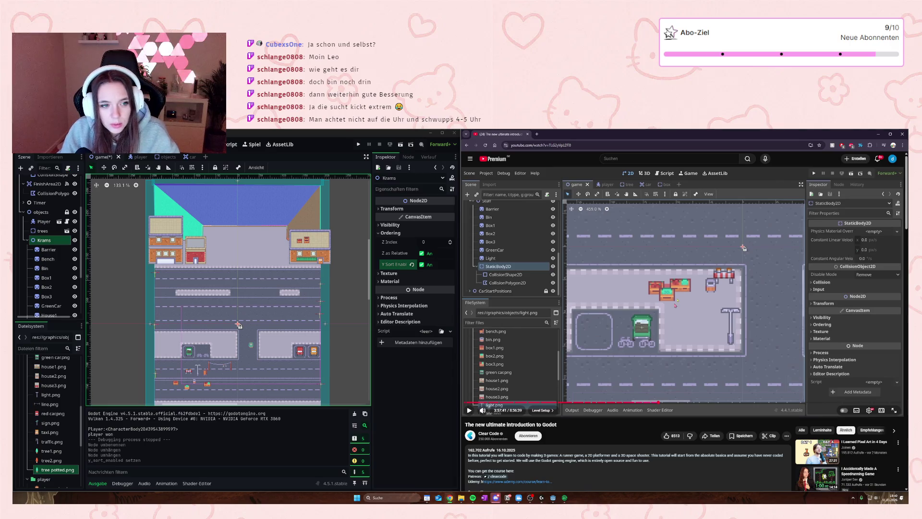
pyautogui.click(640, 327)
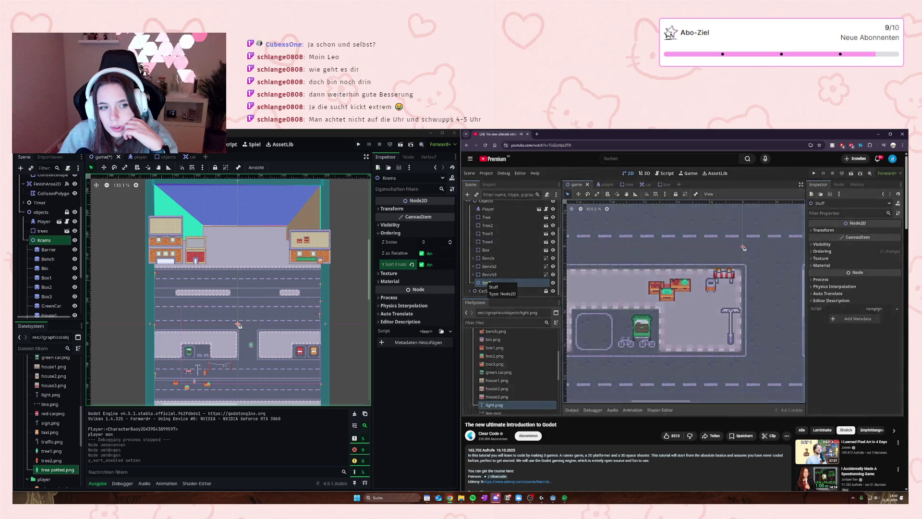
pyautogui.click(579, 315)
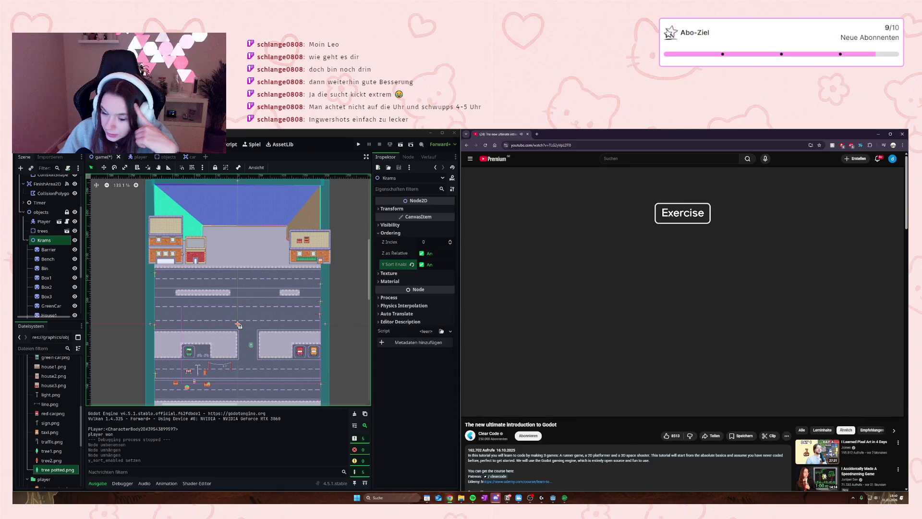
# - Add a CollisionPolygon2D child node under Krams, picked from the Node2D types
pyautogui.scroll(5, 144, 246)
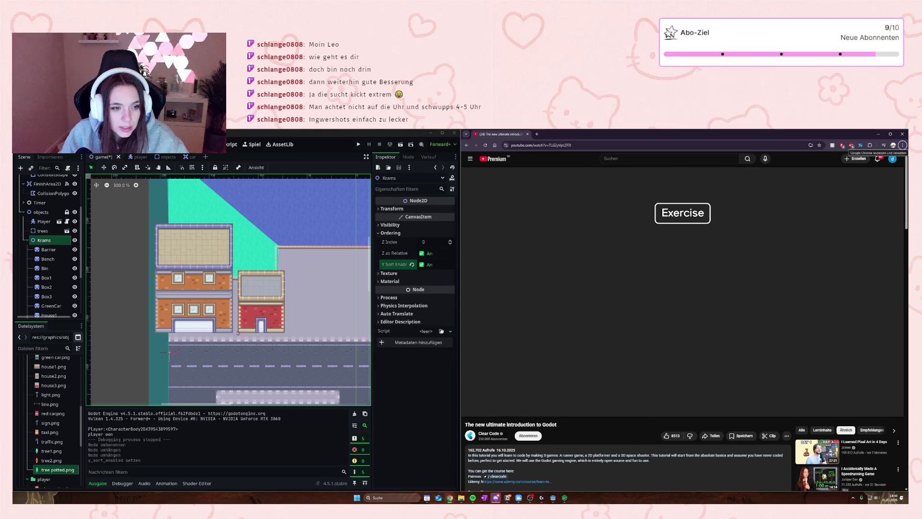
pyautogui.scroll(-3, 48, 259)
pyautogui.scroll(-1, 37, 275)
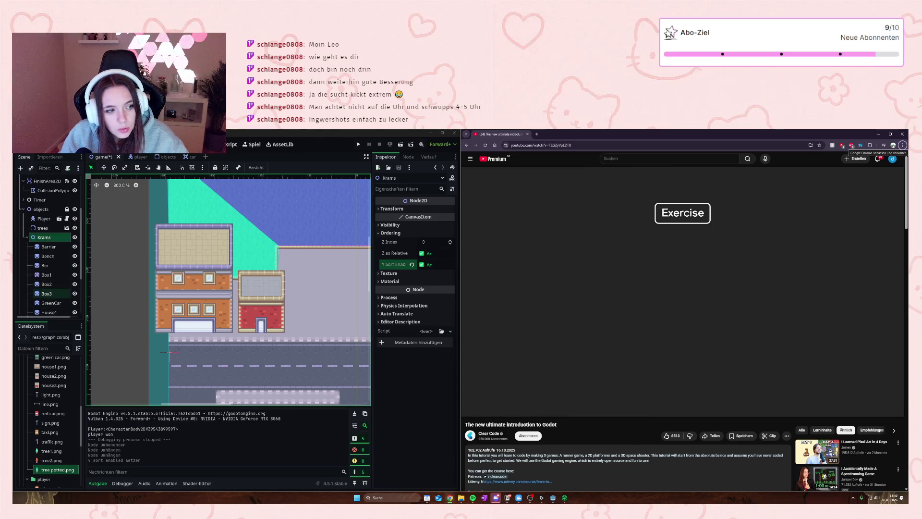
pyautogui.scroll(2, 37, 274)
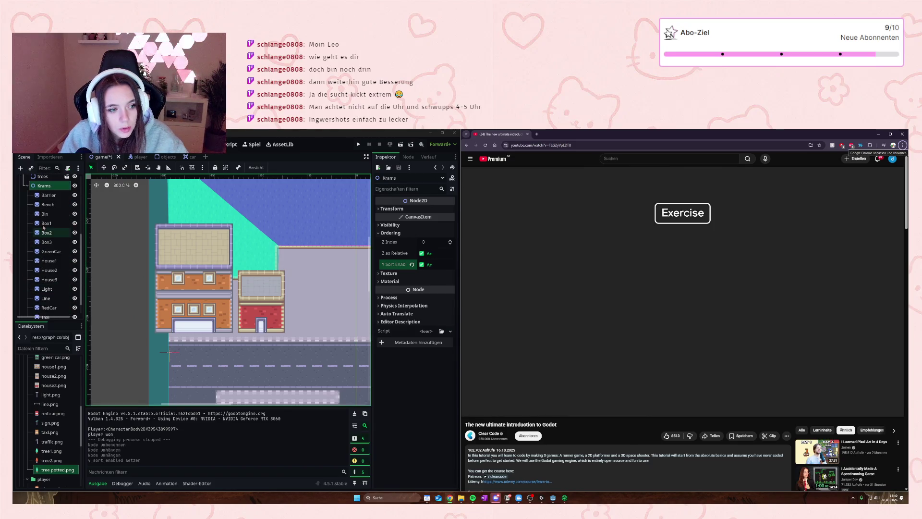
pyautogui.rightClick(43, 186)
pyautogui.click(72, 192)
pyautogui.write('no')
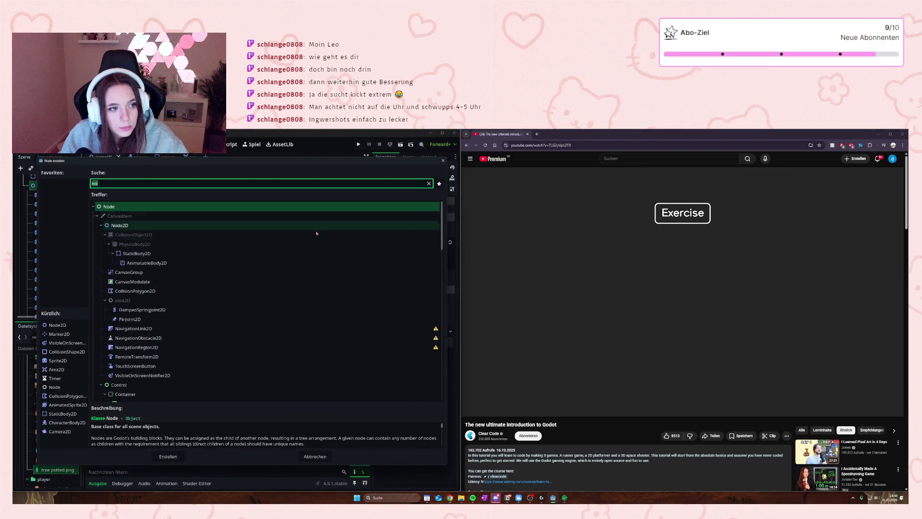
pyautogui.press('BackSpace')
pyautogui.press('BackSpace')
pyautogui.write('c')
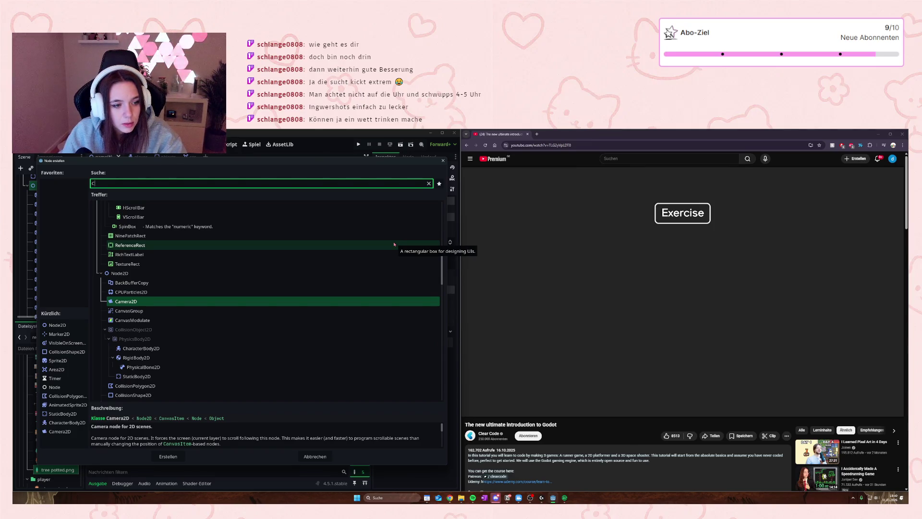
pyautogui.press('BackSpace')
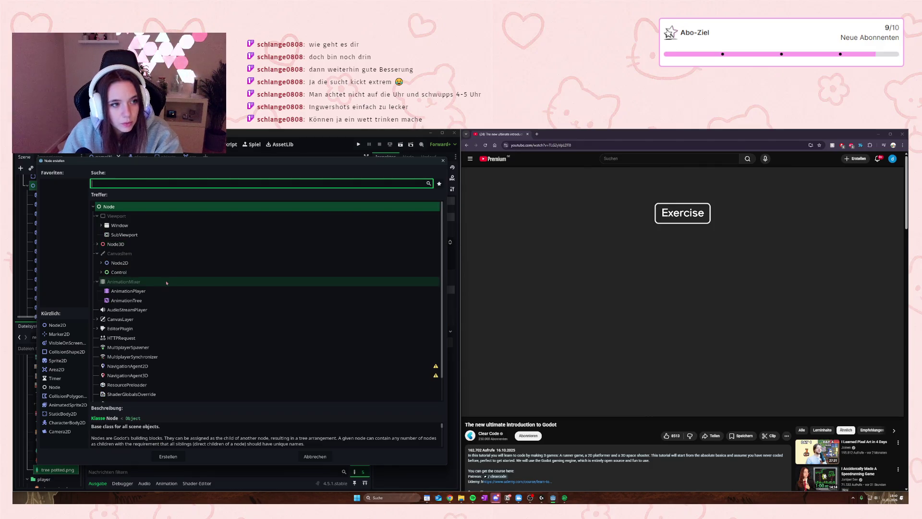
pyautogui.click(101, 263)
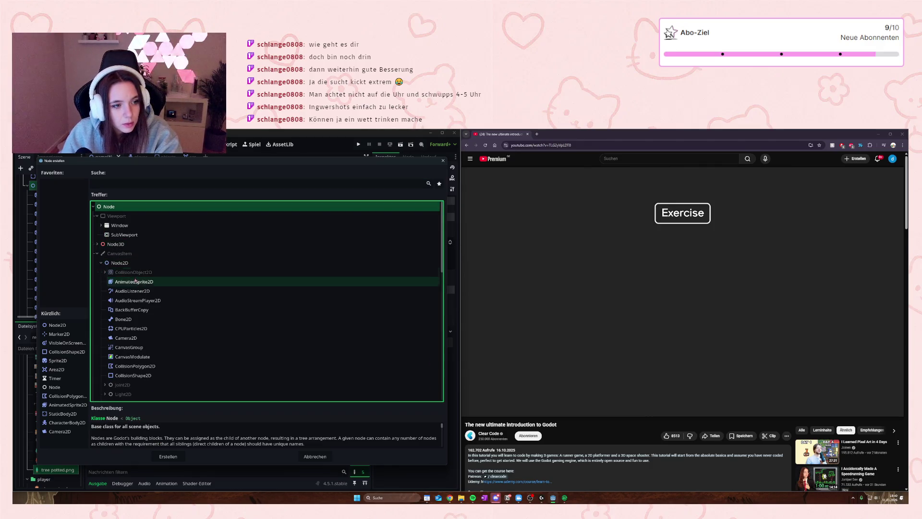
pyautogui.click(135, 366)
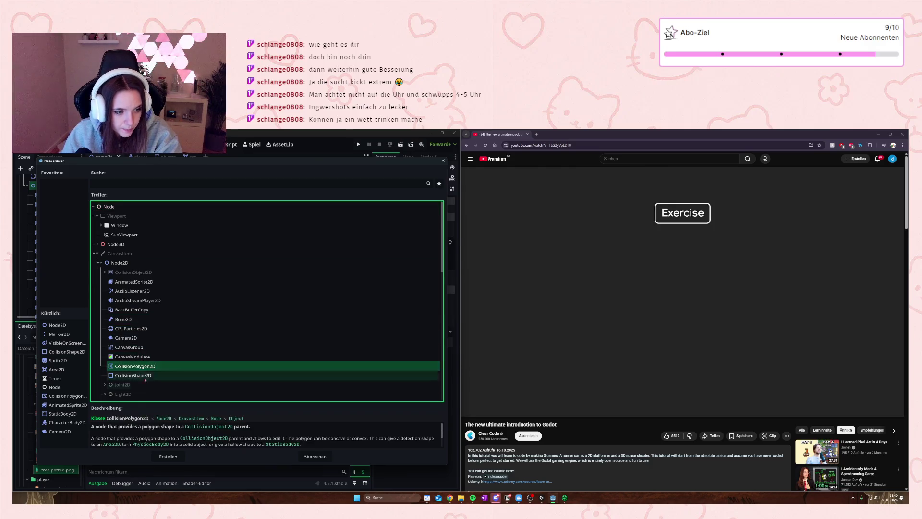
pyautogui.click(168, 457)
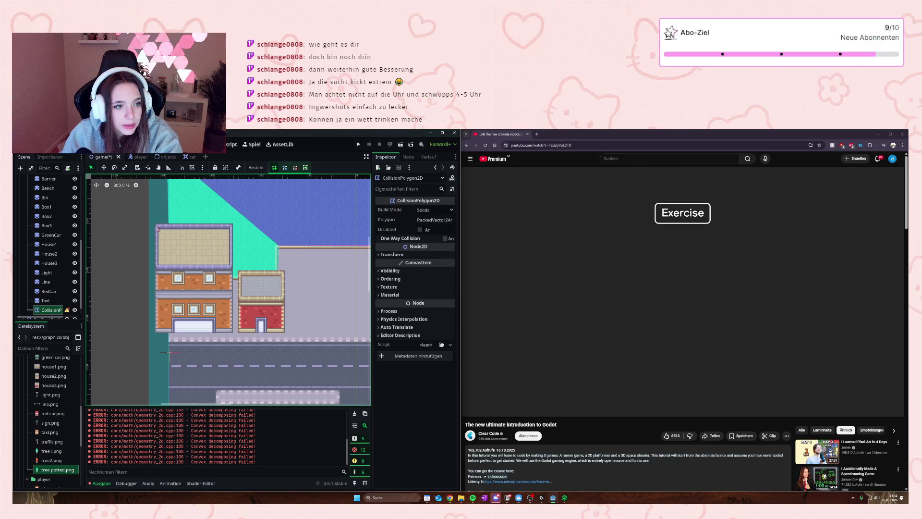
# - Draw a collision polygon across the two houses' fronts, closing it on the first point
pyautogui.click(157, 331)
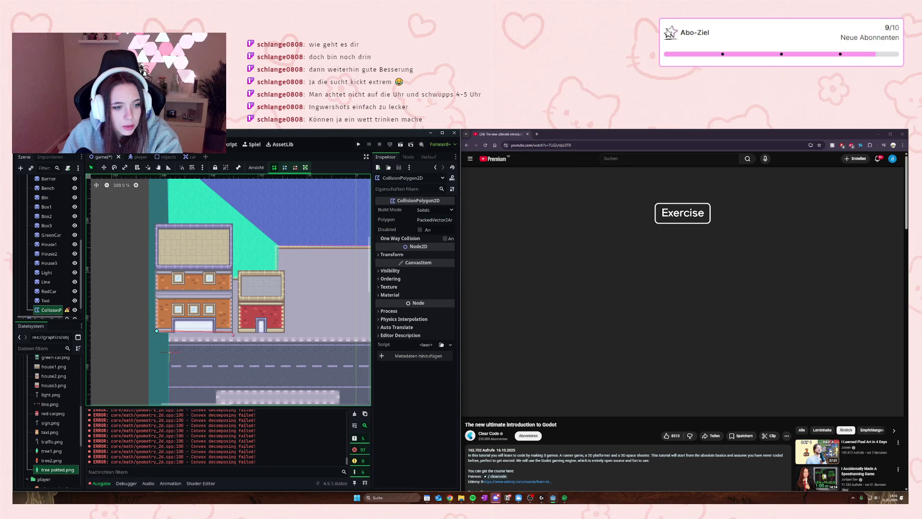
pyautogui.press('Escape')
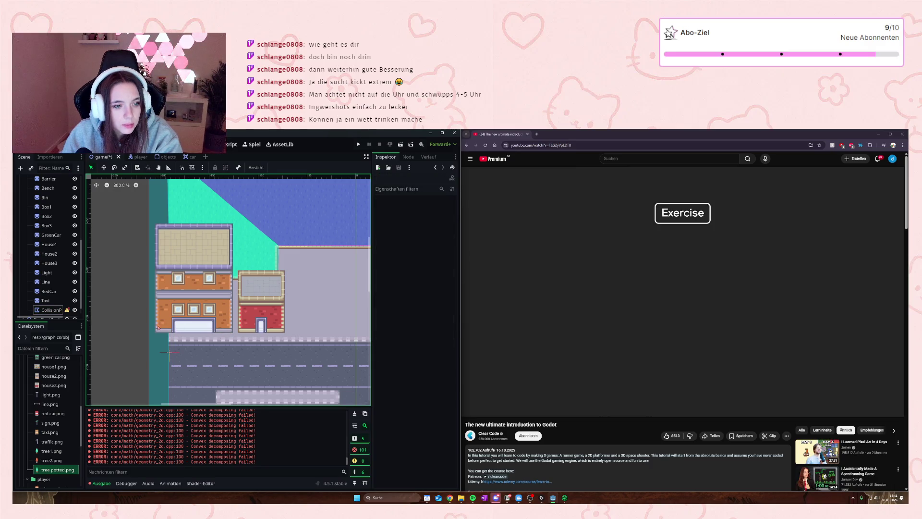
pyautogui.click(51, 310)
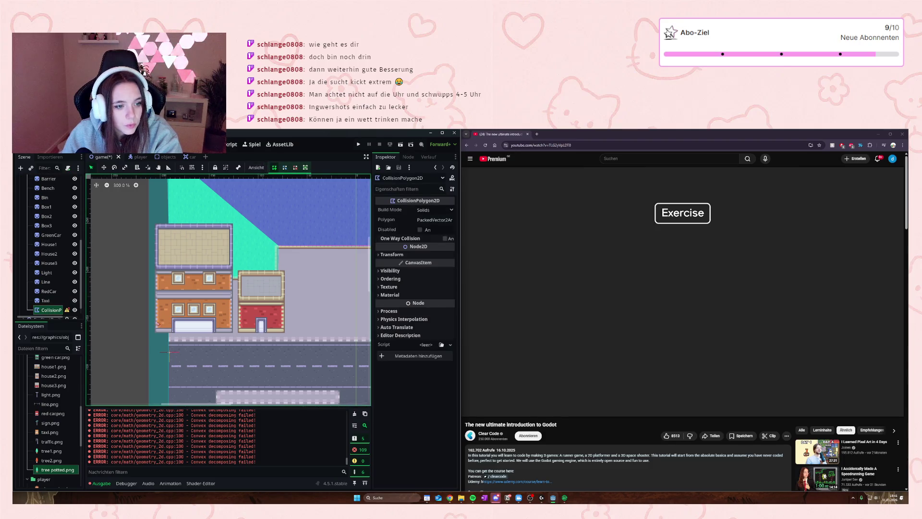
pyautogui.click(157, 323)
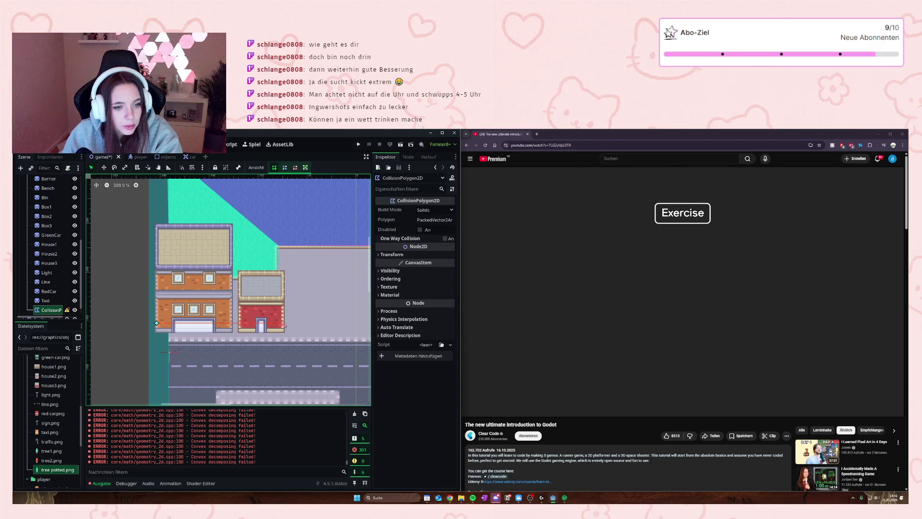
pyautogui.click(284, 296)
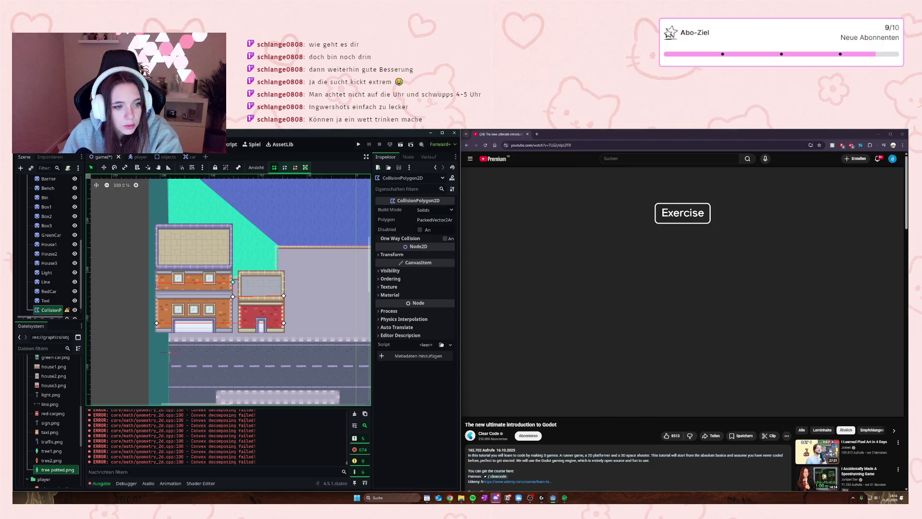
pyautogui.click(157, 323)
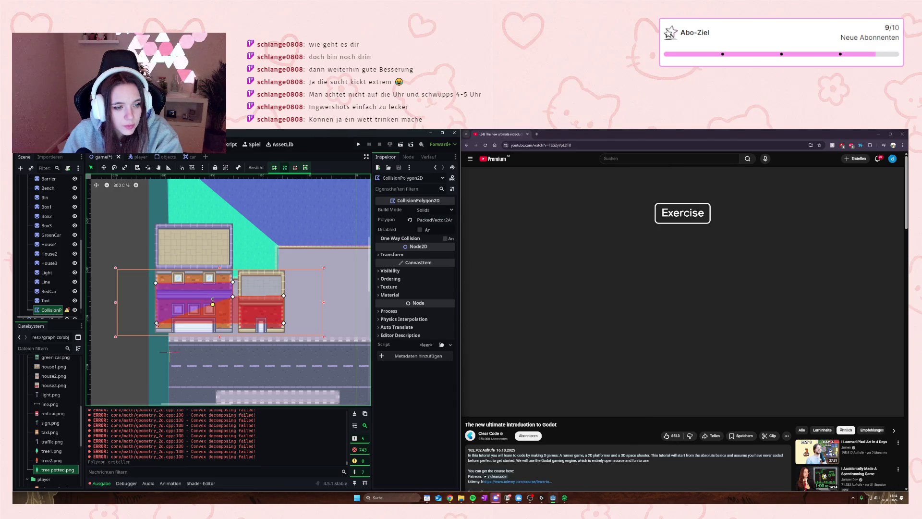
pyautogui.press('ctrl')
pyautogui.press('ctrl')
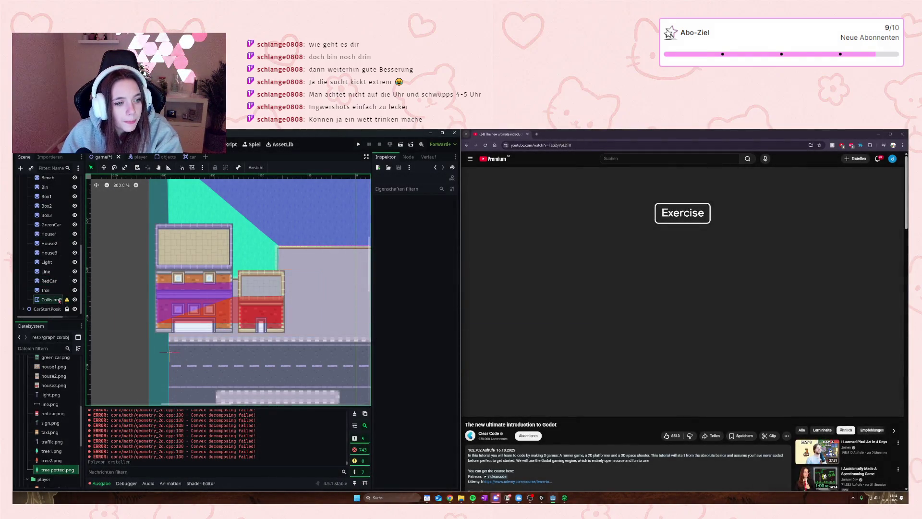
# - Reselect the CollisionPolygon2D to inspect it, then resume the tutorial video
pyautogui.click(67, 310)
pyautogui.moveTo(67, 301)
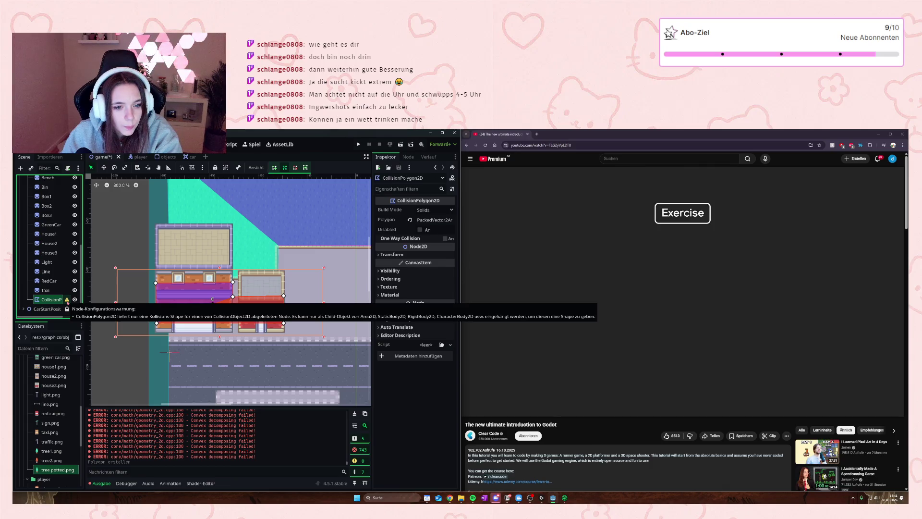
pyautogui.scroll(3, 43, 282)
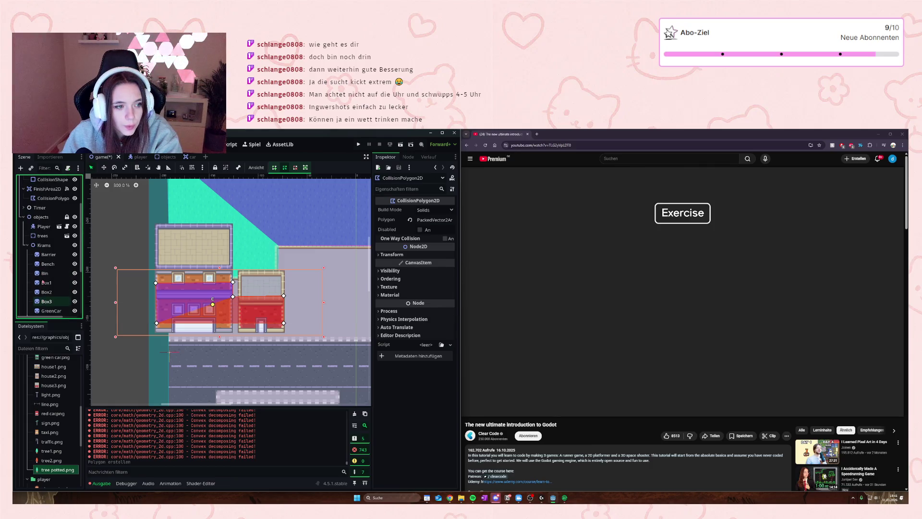
pyautogui.click(657, 322)
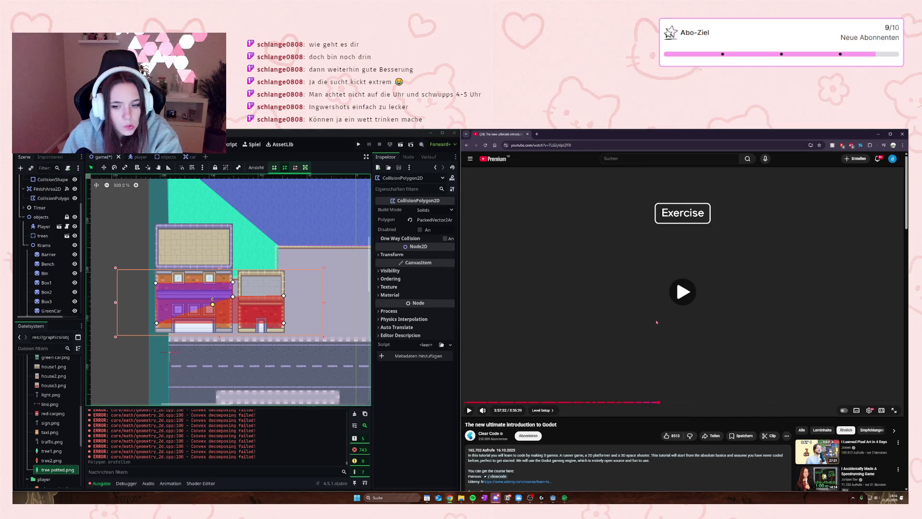
# - Rewind the tutorial a few seconds and add a StaticBody2D child under Krams
pyautogui.press('j')
pyautogui.press('Left')
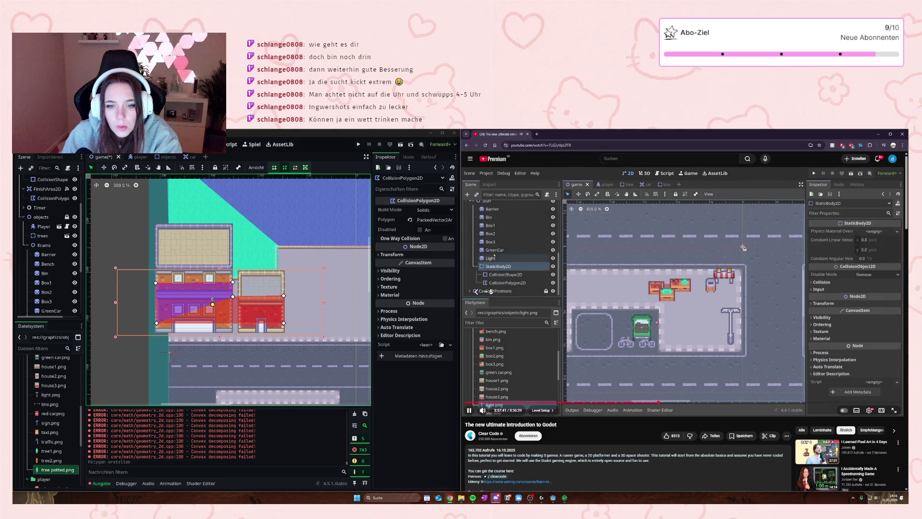
pyautogui.press('k')
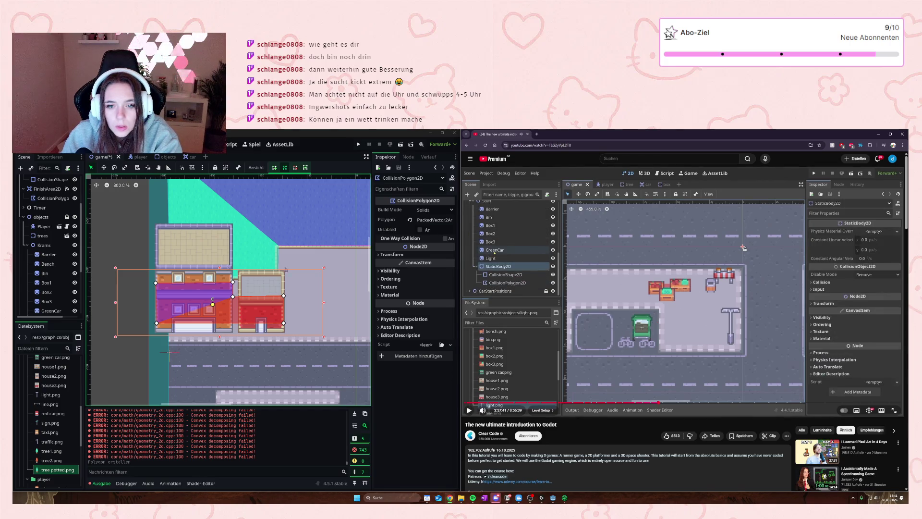
pyautogui.click(38, 246)
pyautogui.rightClick(39, 246)
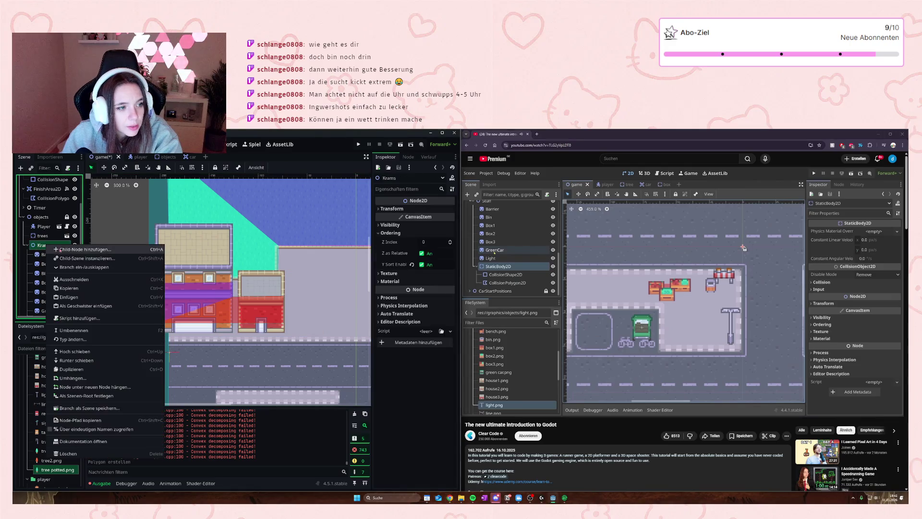
pyautogui.click(84, 256)
pyautogui.write('ST')
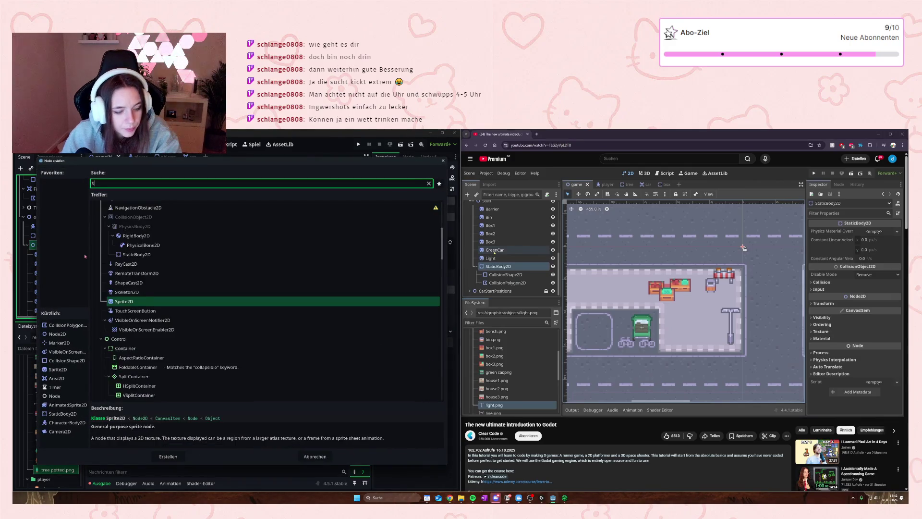
pyautogui.click(168, 456)
# - Reparent the CollisionPolygon2D into the StaticBody2D and select the StaticBody2D
pyautogui.moveTo(48, 301); pyautogui.dragTo(52, 310)
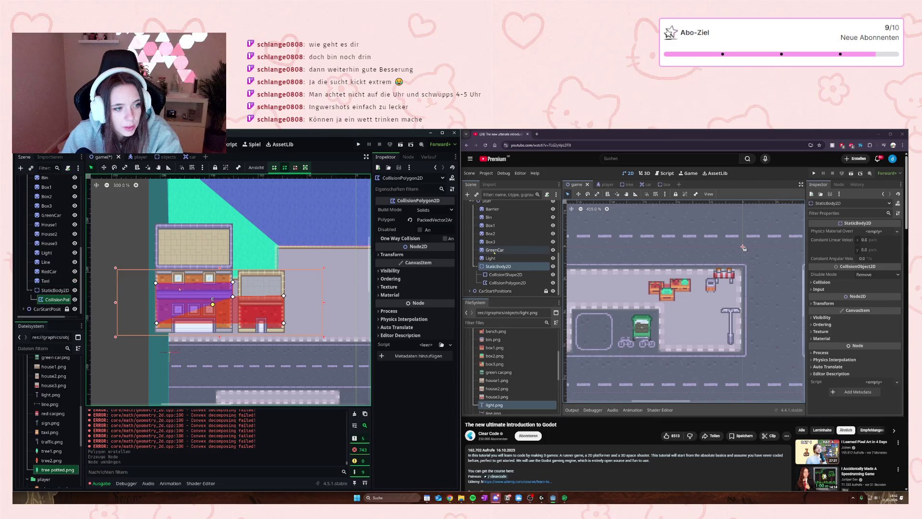
pyautogui.scroll(-4, 135, 305)
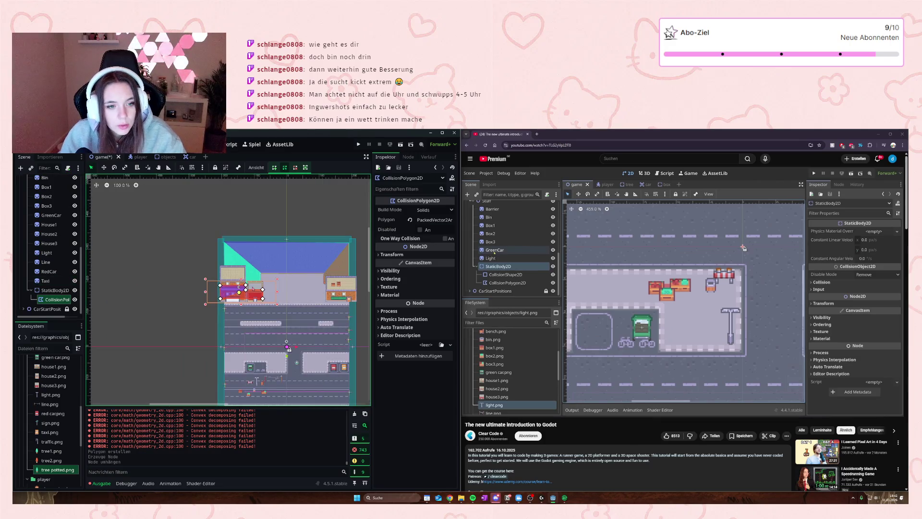
pyautogui.scroll(6, 141, 284)
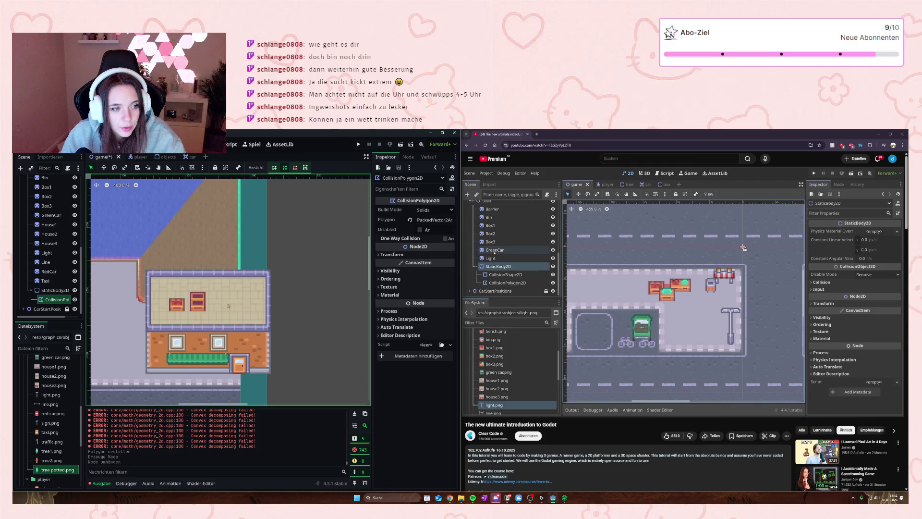
pyautogui.click(54, 290)
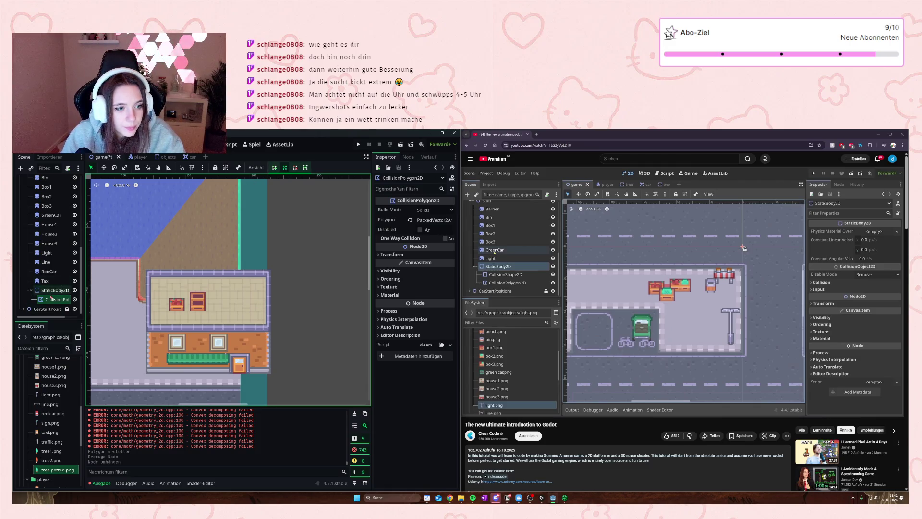
# - Add a CollisionShape2D child under StaticBody2D by searching 'COLL'
pyautogui.rightClick(54, 293)
pyautogui.click(77, 287)
pyautogui.write('ST')
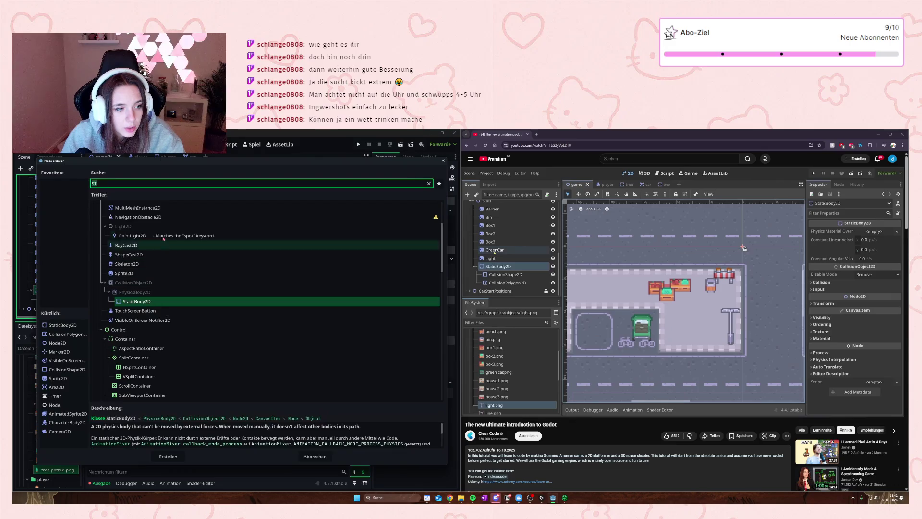
pyautogui.press('BackSpace')
pyautogui.press('BackSpace')
pyautogui.write('c')
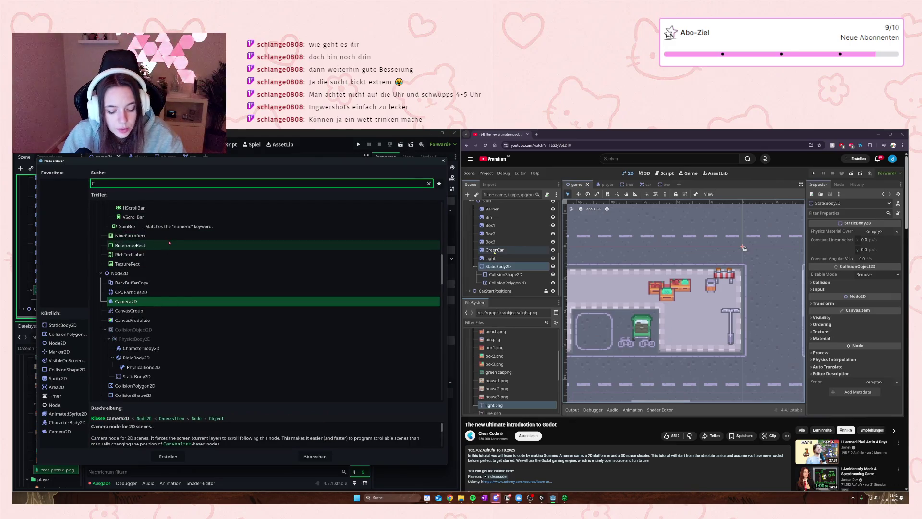
pyautogui.write('COLL')
pyautogui.click(169, 243)
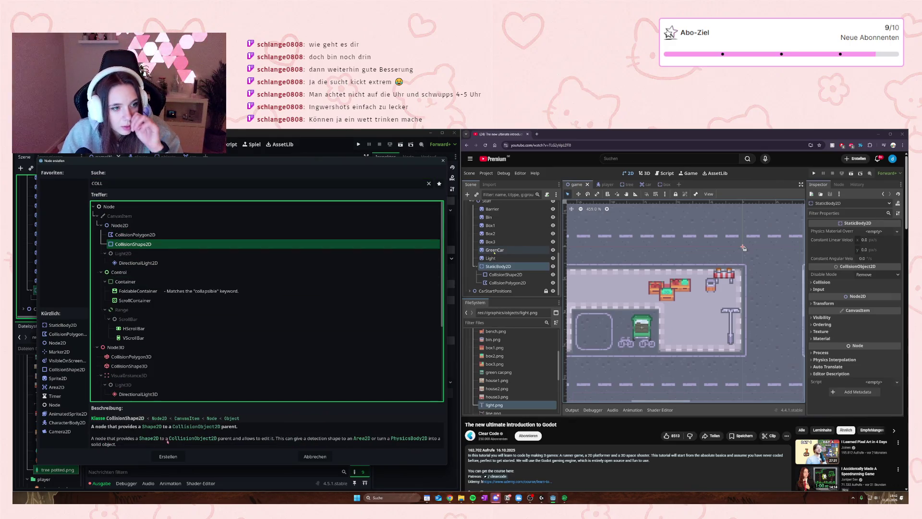
pyautogui.click(168, 457)
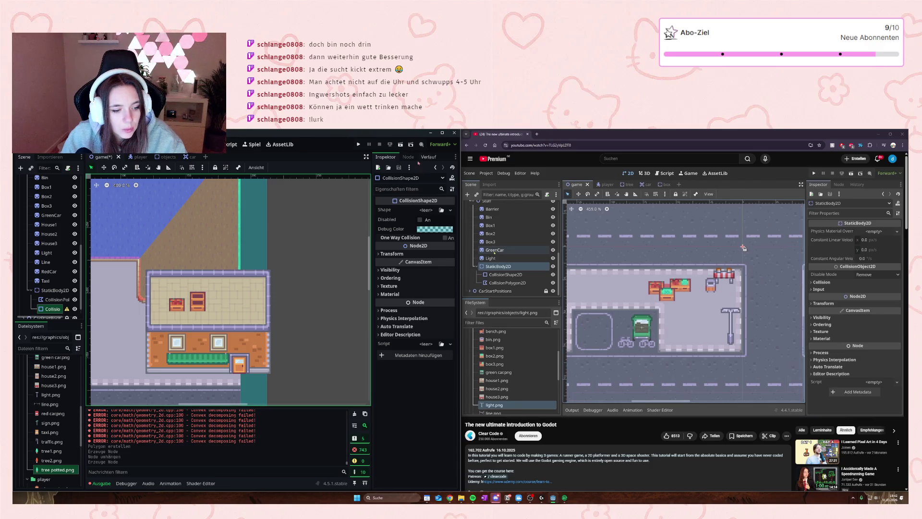
# - Give the CollisionShape2D a New RectangleShape2D and undo the accidental House1 move
pyautogui.click(427, 210)
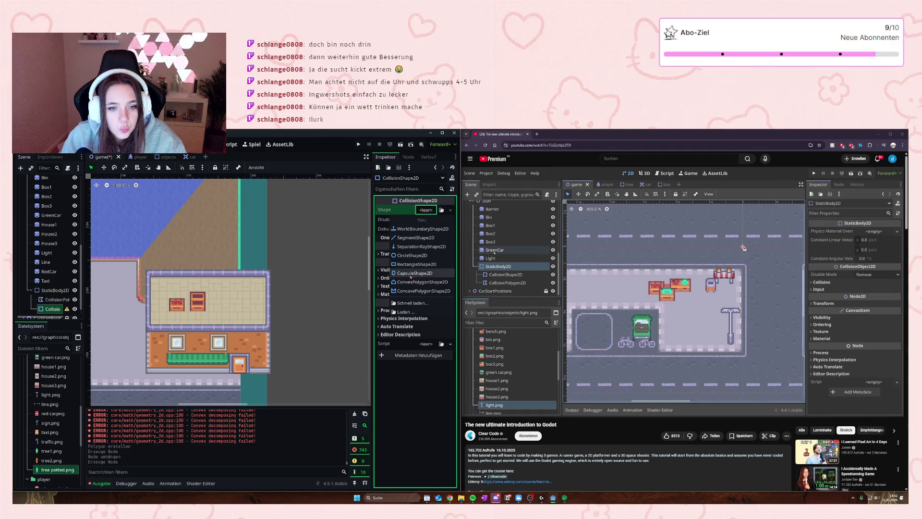
pyautogui.click(425, 209)
pyautogui.click(425, 209)
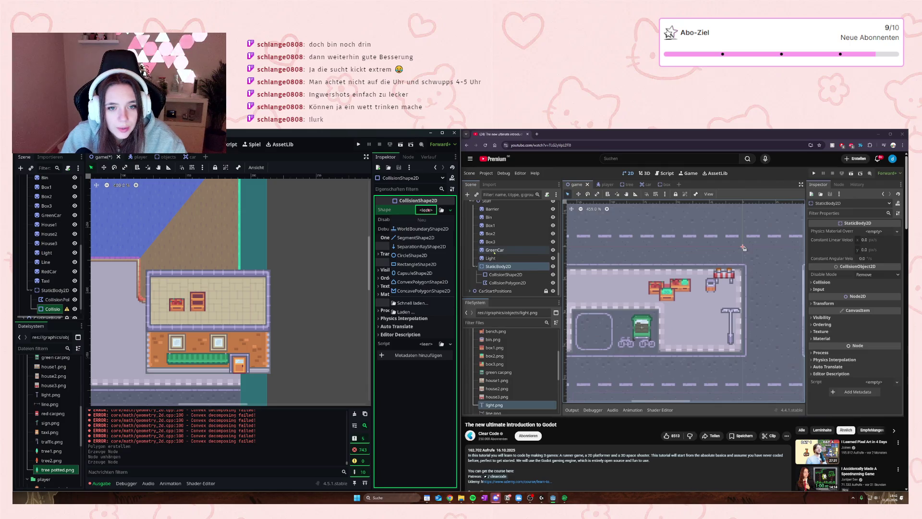
pyautogui.click(416, 264)
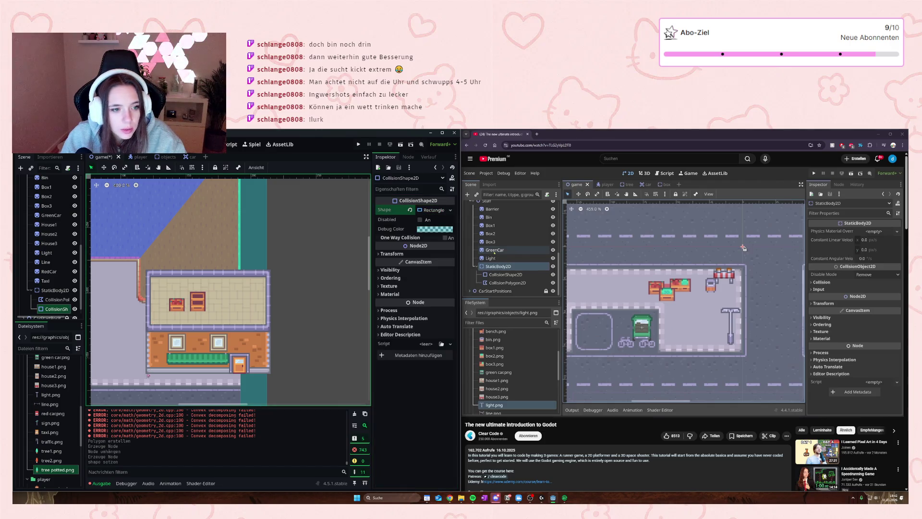
pyautogui.moveTo(147, 363); pyautogui.dragTo(261, 365)
pyautogui.hotkey('ctrl', 'z')
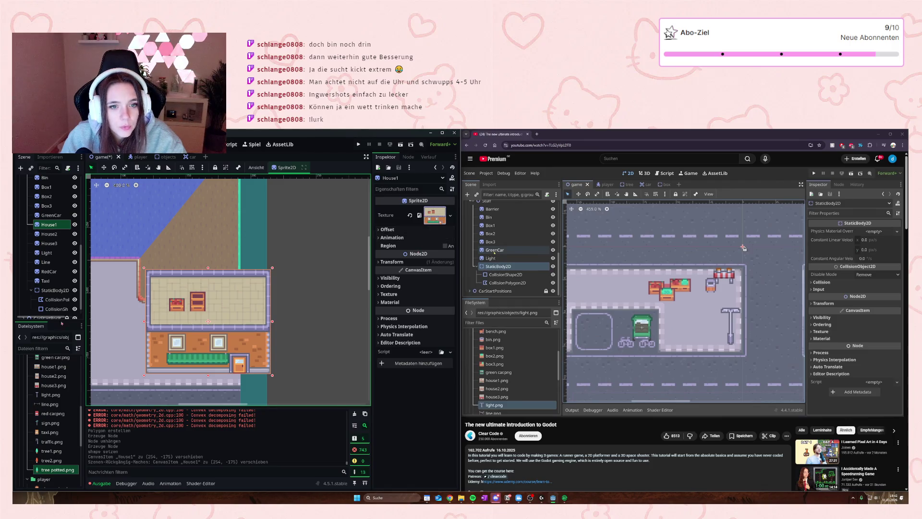
pyautogui.click(56, 309)
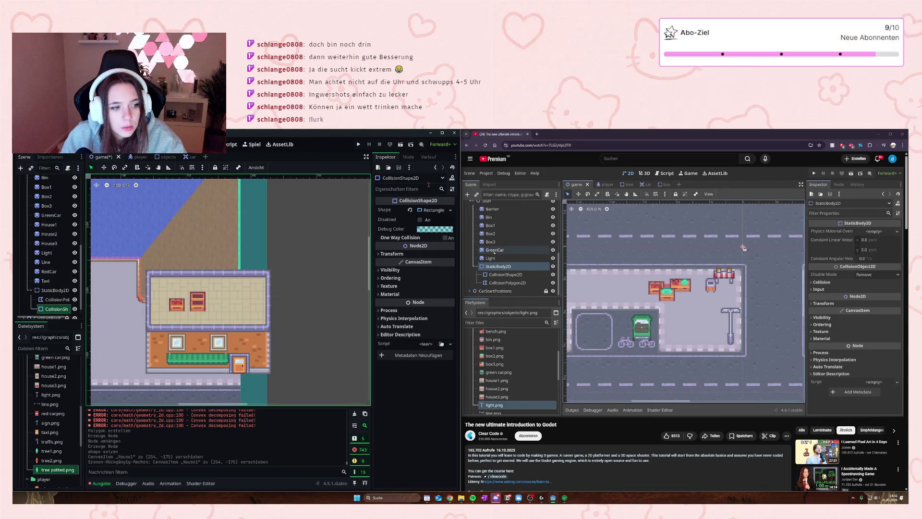
# - Replace the shape with a fresh rectangle and stretch it over the house
pyautogui.click(450, 210)
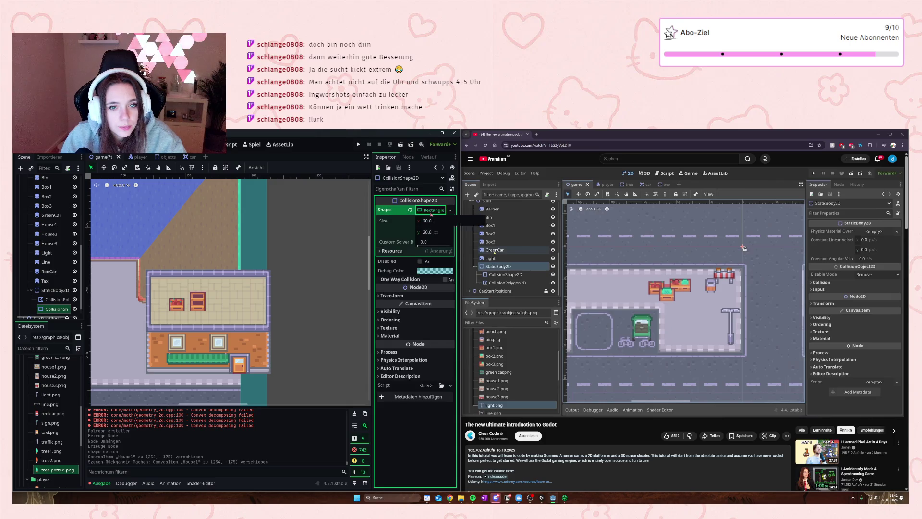
pyautogui.click(259, 356)
pyautogui.moveTo(259, 356)
pyautogui.mouseDown()
pyautogui.moveTo(145, 331)
pyautogui.moveTo(147, 298)
pyautogui.moveTo(149, 376)
pyautogui.mouseUp()
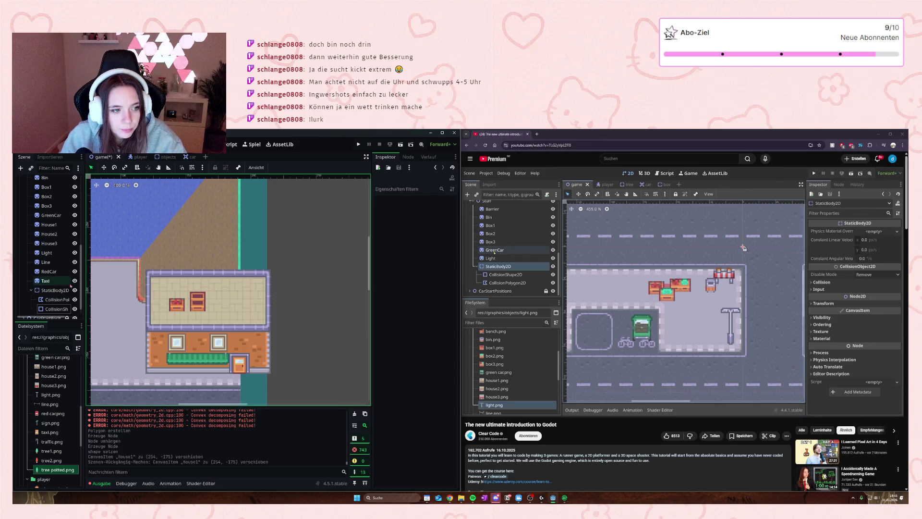
pyautogui.click(56, 309)
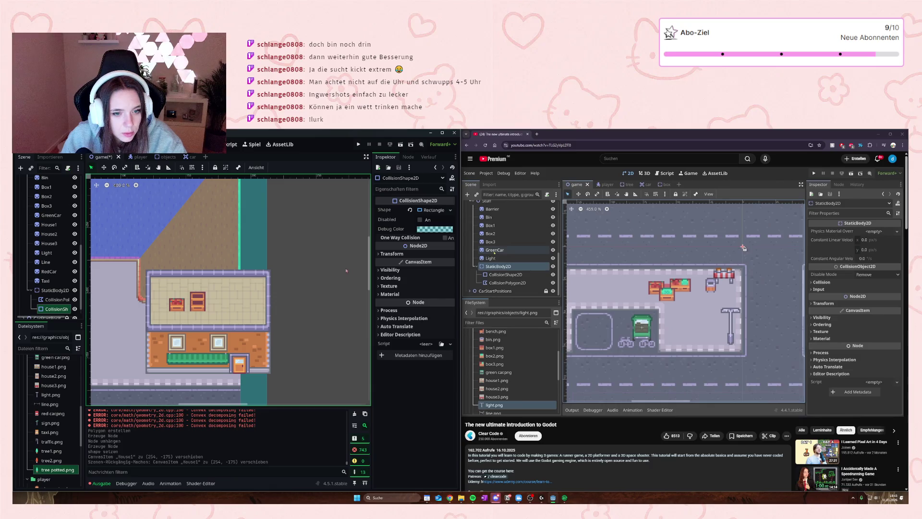
pyautogui.click(430, 210)
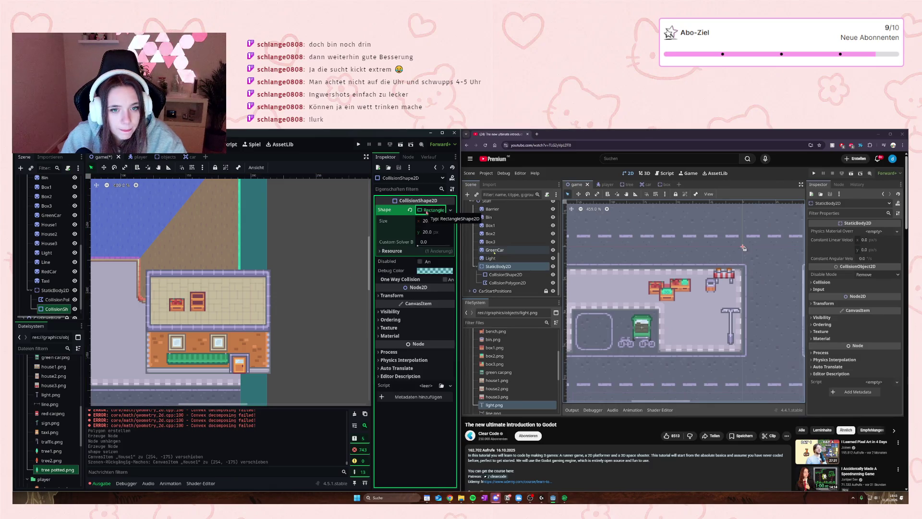
pyautogui.click(451, 210)
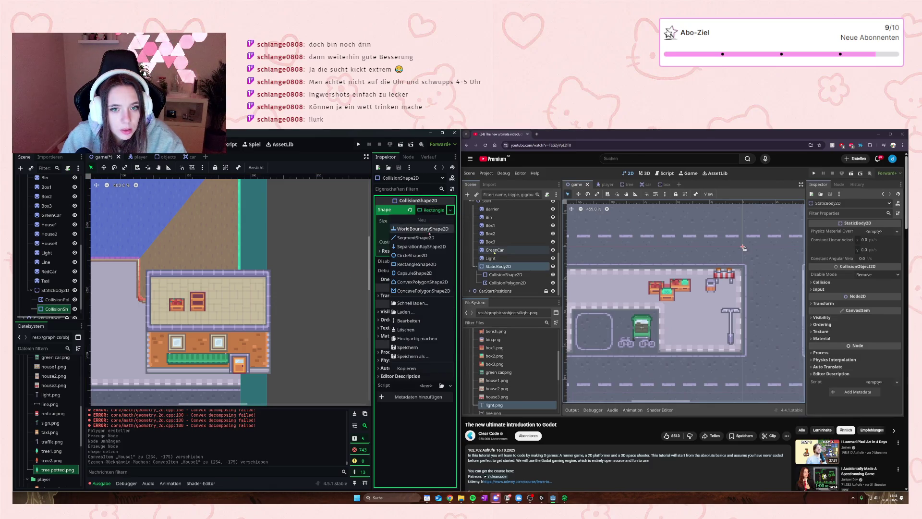
pyautogui.click(407, 264)
pyautogui.moveTo(256, 341)
pyautogui.mouseDown()
pyautogui.moveTo(161, 327)
pyautogui.moveTo(147, 304)
pyautogui.mouseUp()
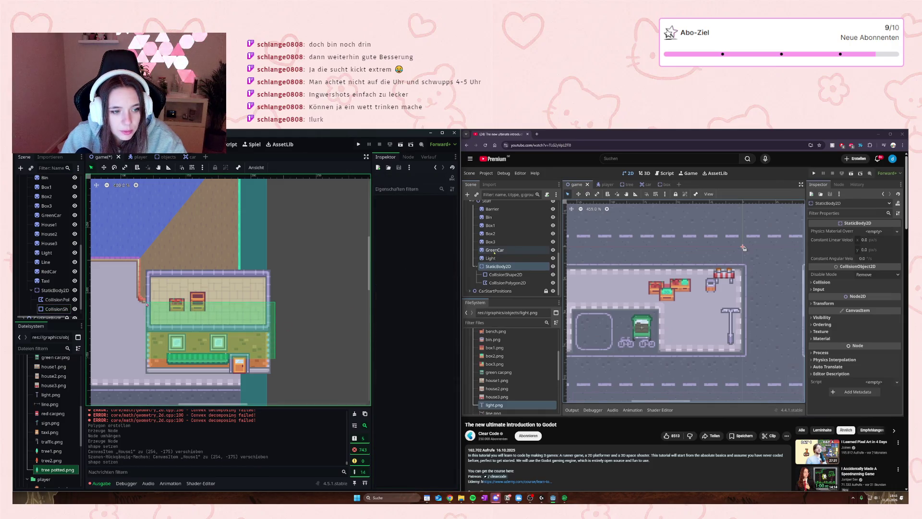
pyautogui.click(205, 381)
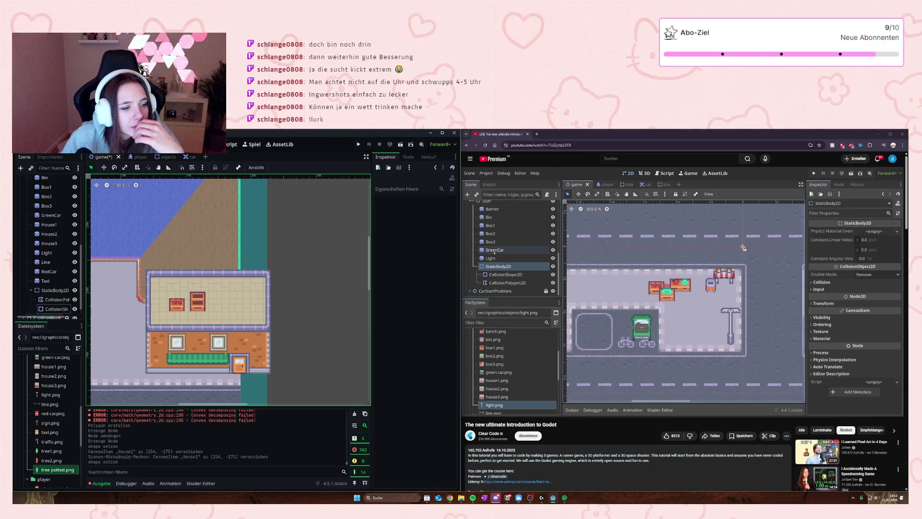
# - Reselect the CollisionShape2D and check its rectangle shape type and transform values
pyautogui.click(56, 308)
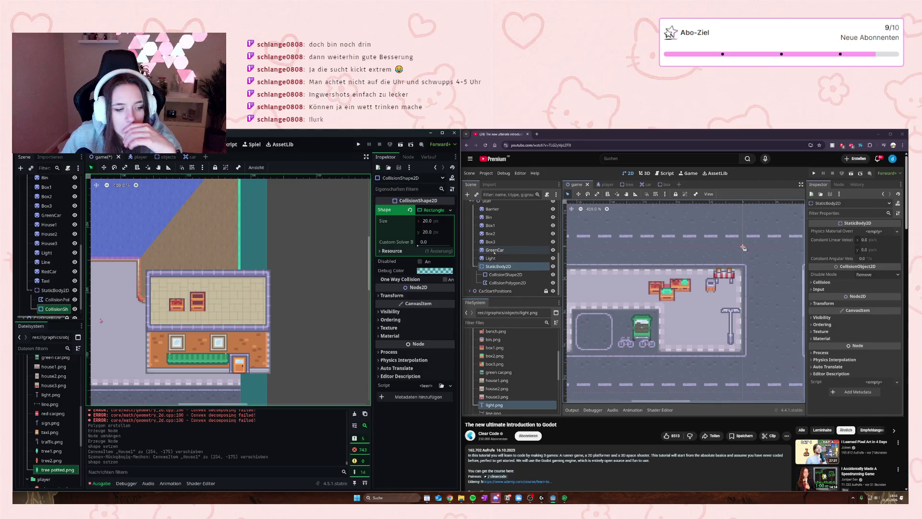
pyautogui.rightClick(46, 309)
pyautogui.click(43, 313)
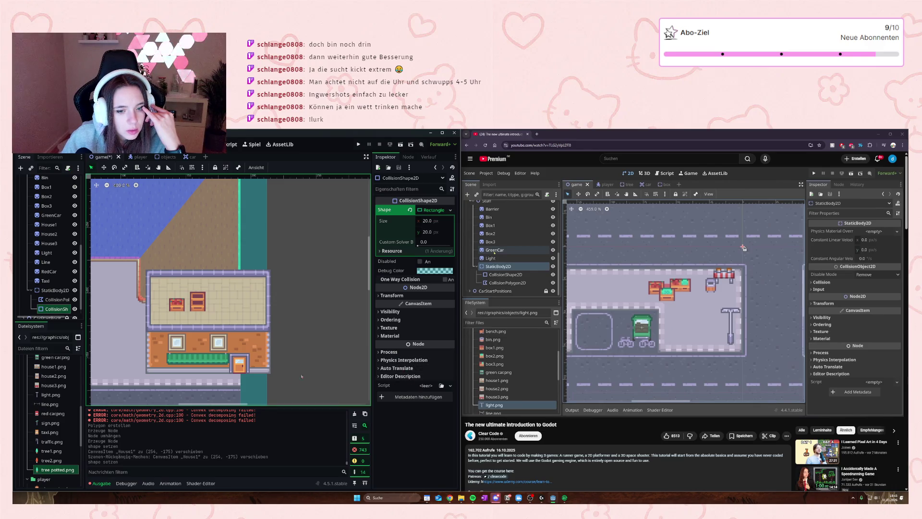
pyautogui.click(150, 359)
pyautogui.click(57, 309)
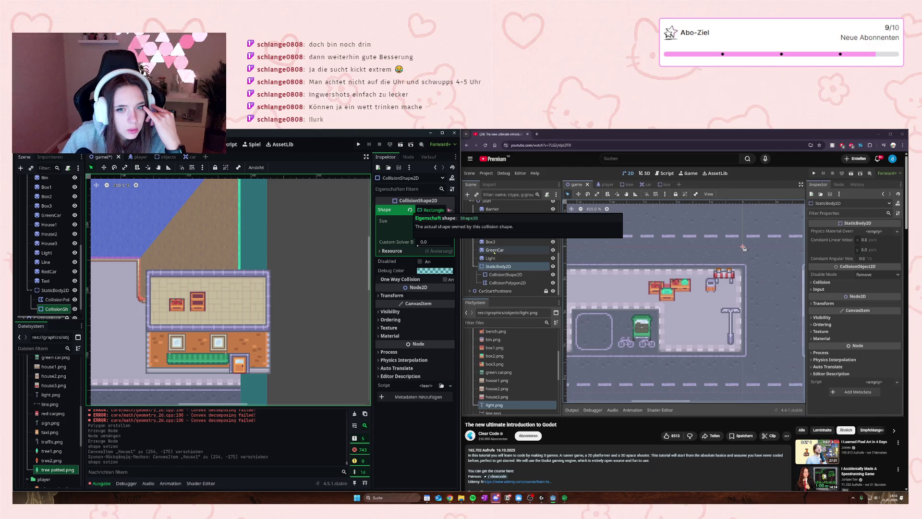
pyautogui.click(450, 210)
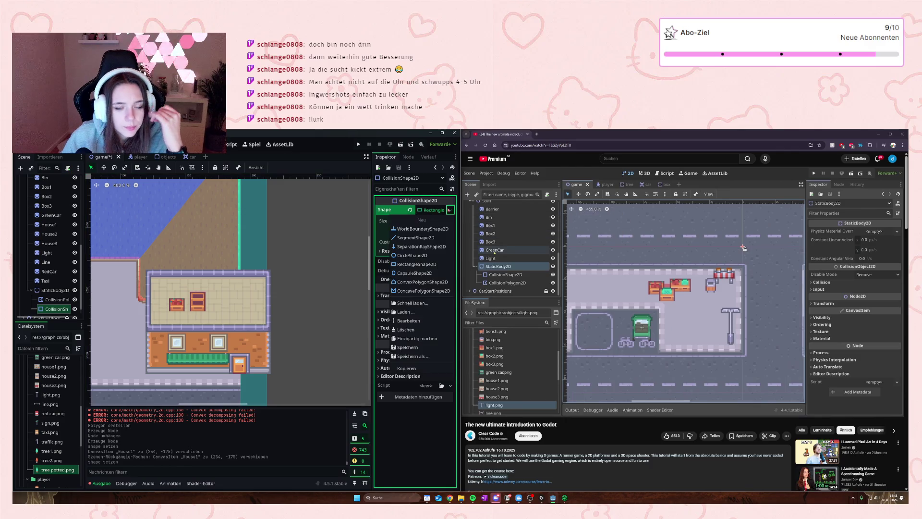
pyautogui.click(411, 266)
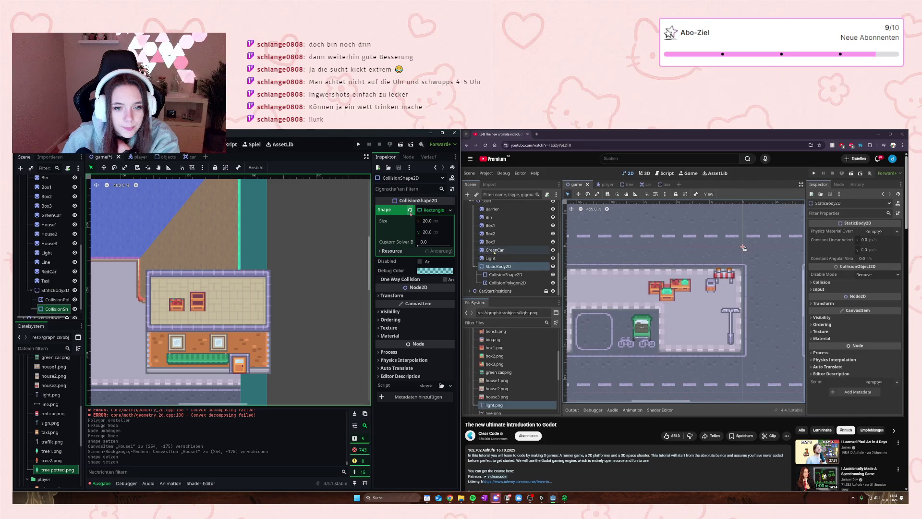
pyautogui.click(384, 296)
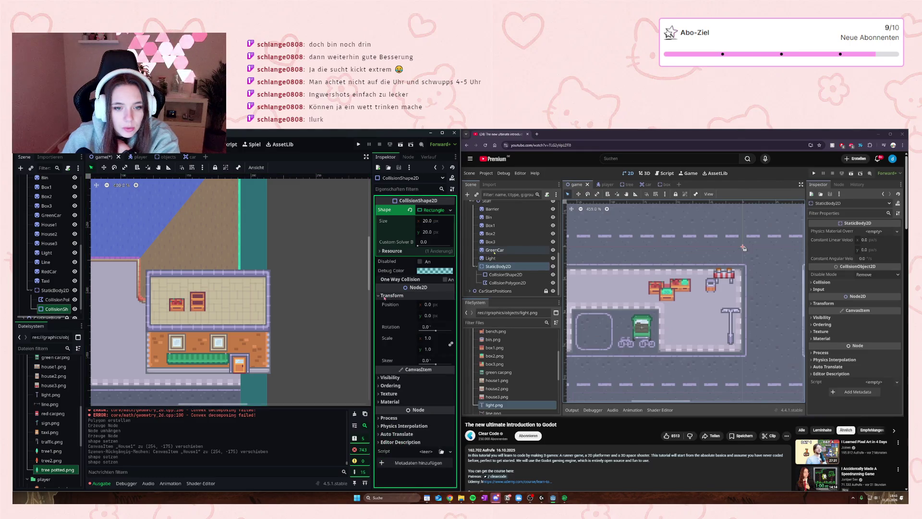
# - Move the collision rectangle onto the house and raise its top edge to 94 × 41 px
pyautogui.click(384, 296)
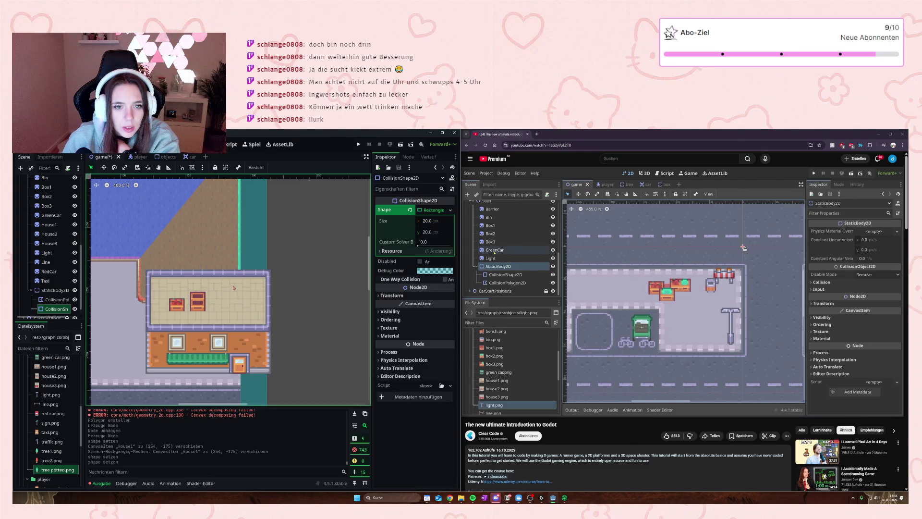
pyautogui.scroll(-8, 233, 287)
pyautogui.scroll(6, 189, 314)
pyautogui.moveTo(171, 384)
pyautogui.mouseDown()
pyautogui.moveTo(197, 374)
pyautogui.moveTo(245, 258)
pyautogui.moveTo(264, 279)
pyautogui.moveTo(255, 281)
pyautogui.moveTo(329, 297)
pyautogui.mouseUp()
pyautogui.scroll(2, 272, 279)
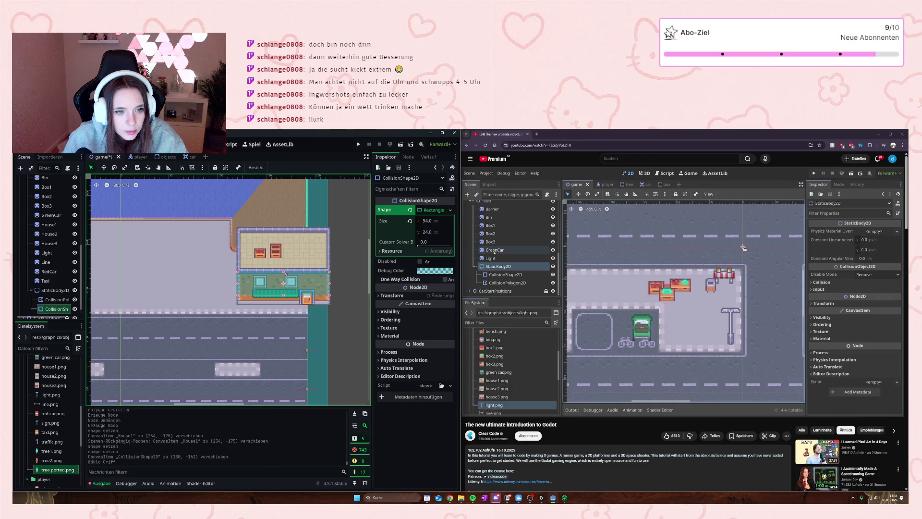
pyautogui.moveTo(284, 272); pyautogui.dragTo(287, 255)
pyautogui.scroll(-5, 199, 339)
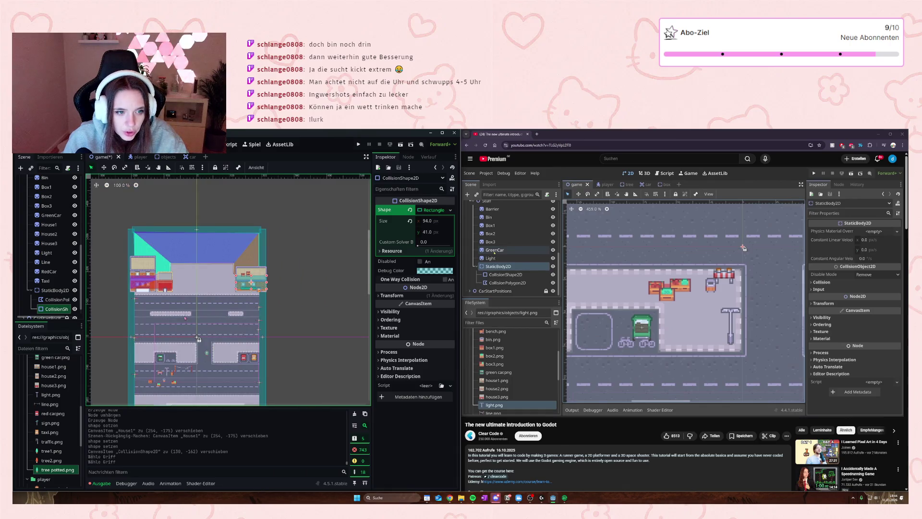
pyautogui.moveTo(199, 339); pyautogui.dragTo(282, 320)
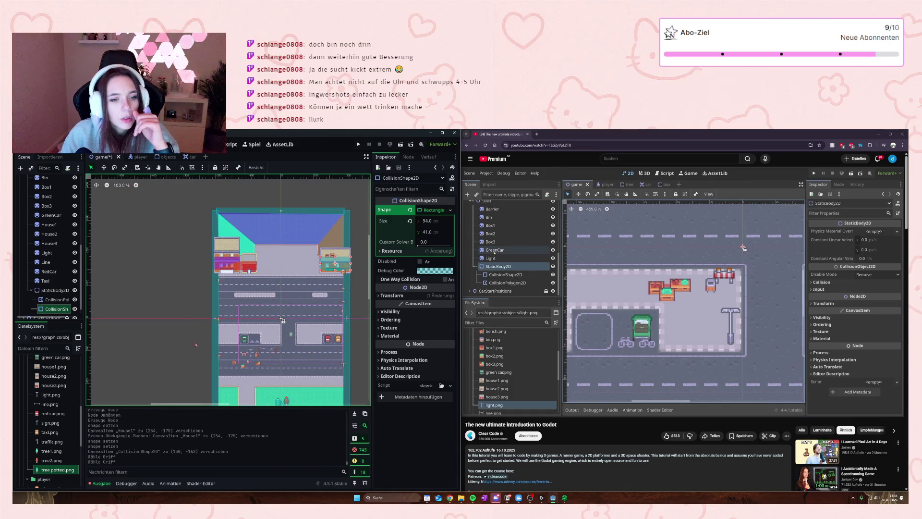
pyautogui.scroll(4, 298, 296)
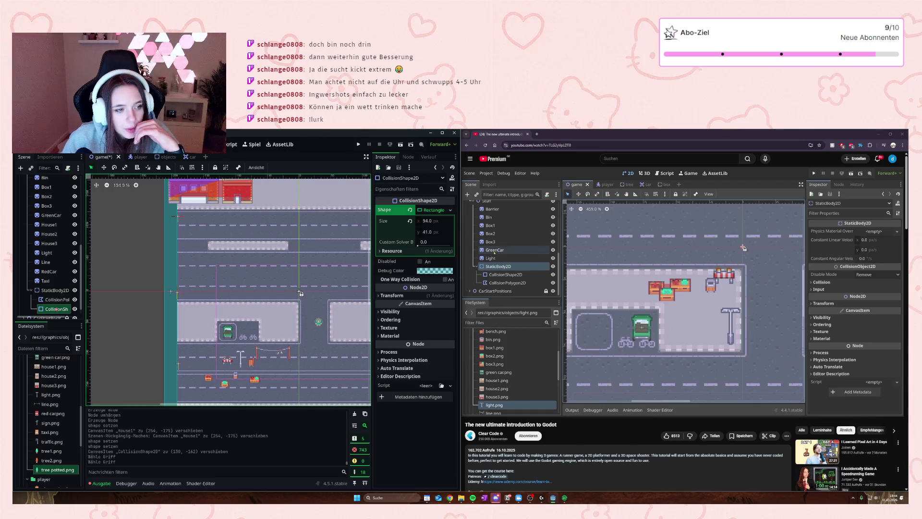
pyautogui.click(55, 290)
pyautogui.rightClick(54, 290)
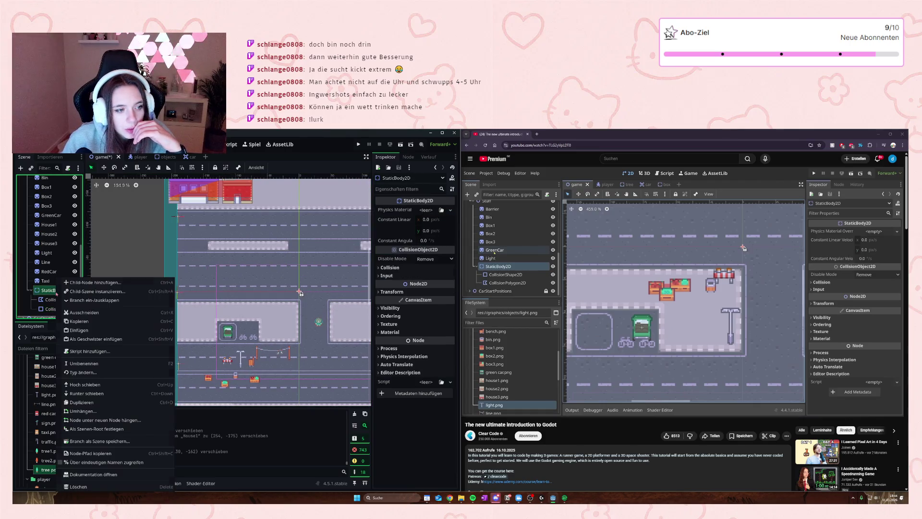
# - Add a second CollisionShape2D under StaticBody2D with a new RectangleShape2D
pyautogui.press('Escape')
pyautogui.hotkey('ctrl', 'a')
pyautogui.write('COLL')
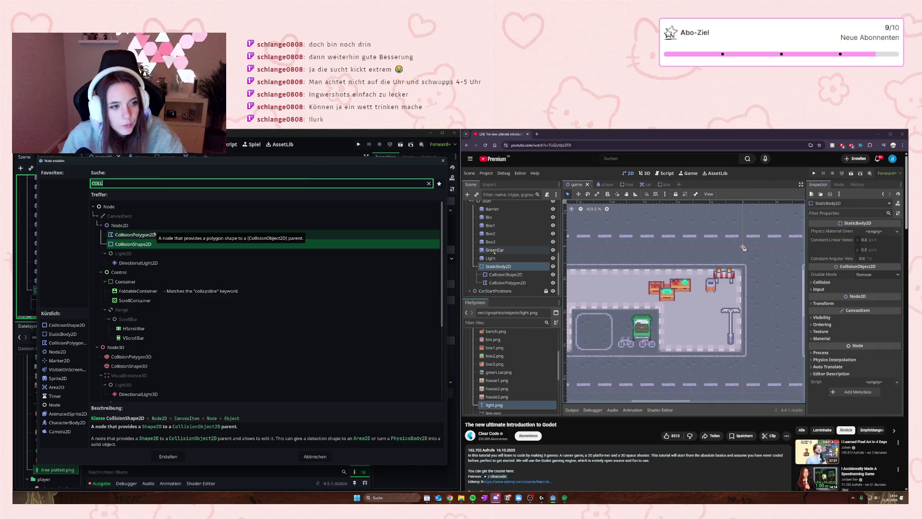
pyautogui.click(138, 246)
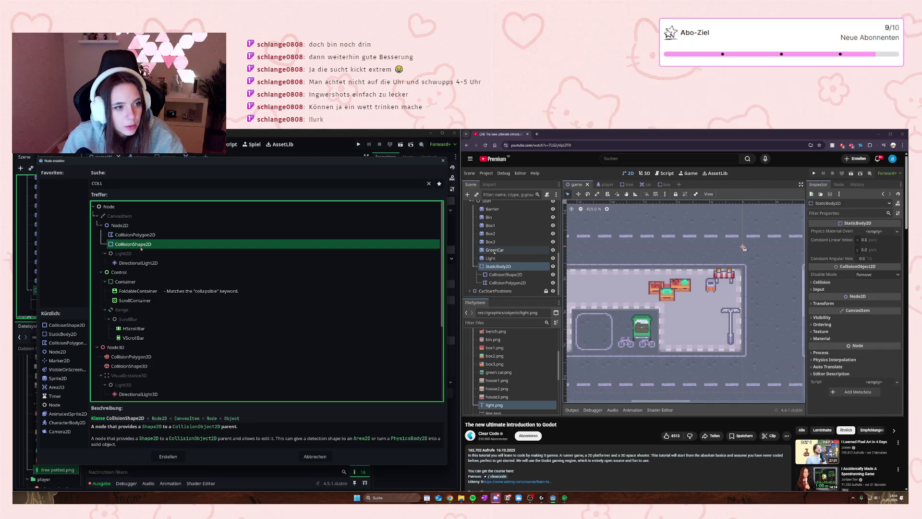
pyautogui.doubleClick(141, 245)
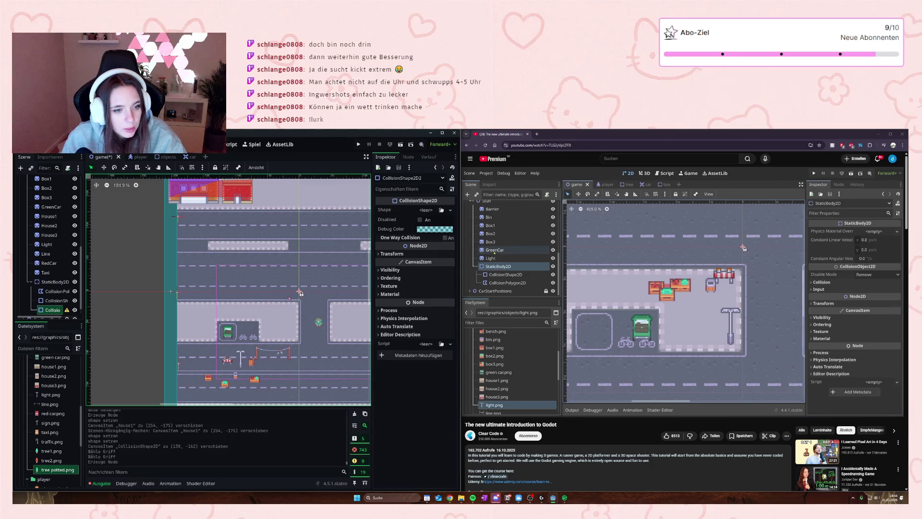
pyautogui.click(427, 210)
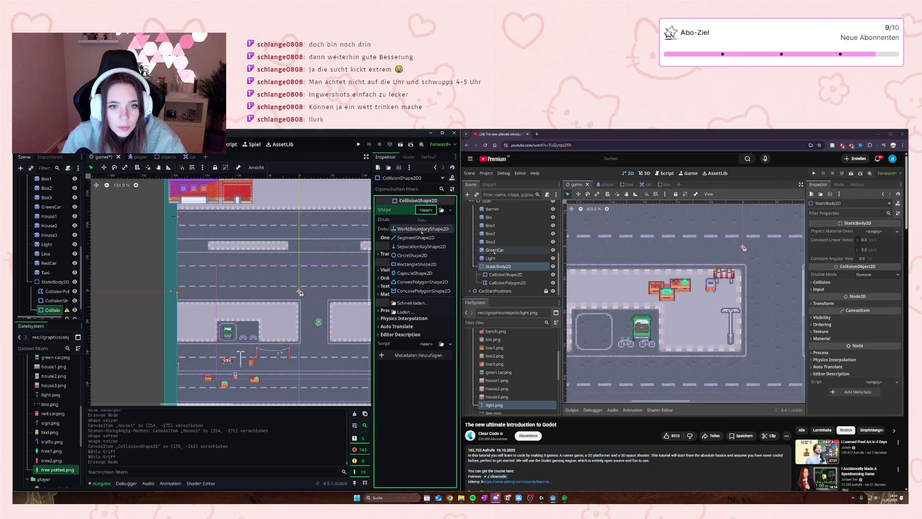
pyautogui.click(423, 263)
# - Fit the new rectangle over the green car at (-110, 55), lowering its top edge
pyautogui.moveTo(302, 293); pyautogui.dragTo(231, 331)
pyautogui.scroll(1, 303, 290)
pyautogui.scroll(5, 216, 344)
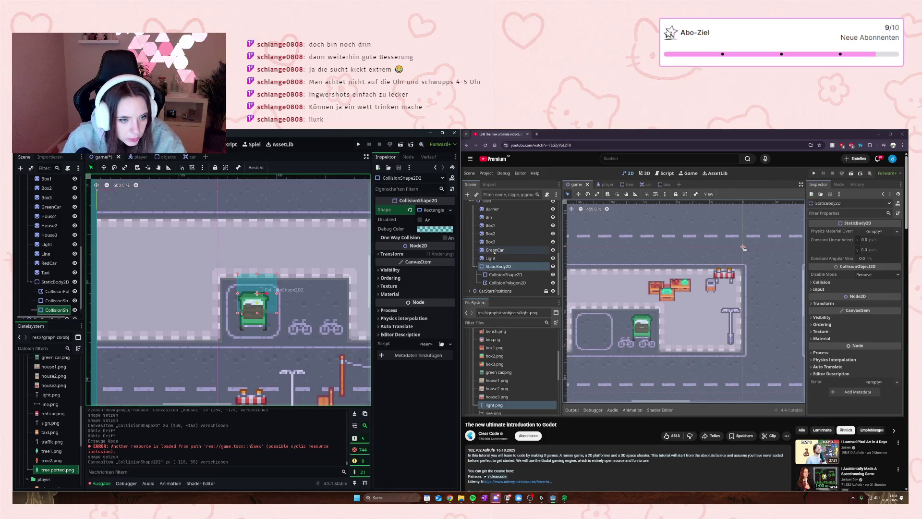
pyautogui.moveTo(259, 275); pyautogui.dragTo(263, 313)
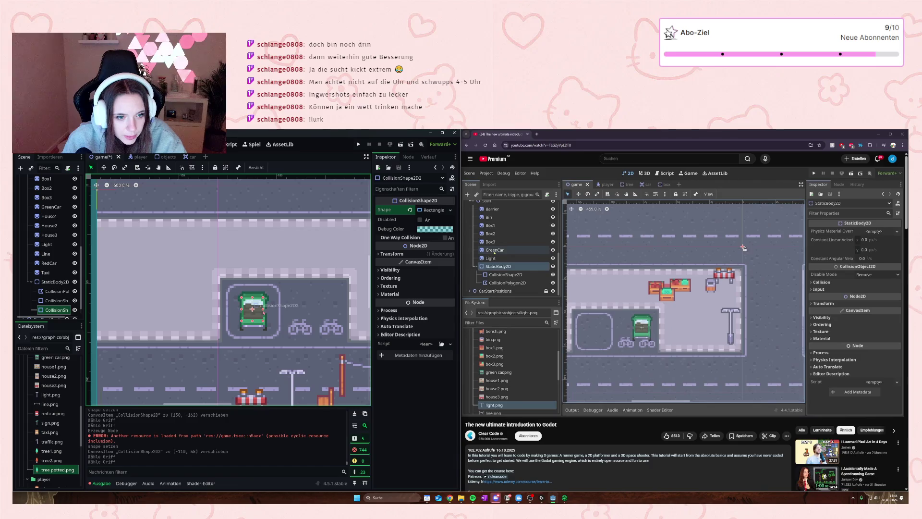
pyautogui.scroll(-5, 266, 312)
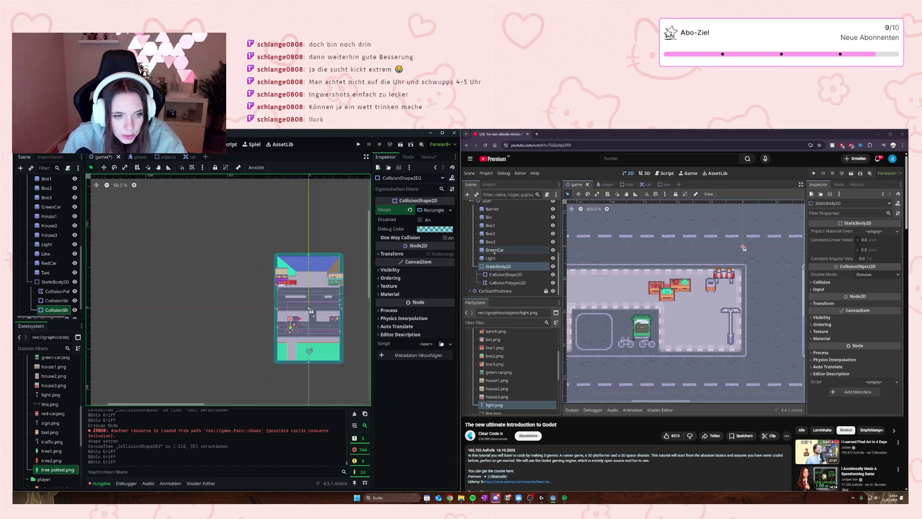
pyautogui.moveTo(356, 270); pyautogui.dragTo(221, 279)
pyautogui.scroll(1, 220, 278)
pyautogui.click(56, 282)
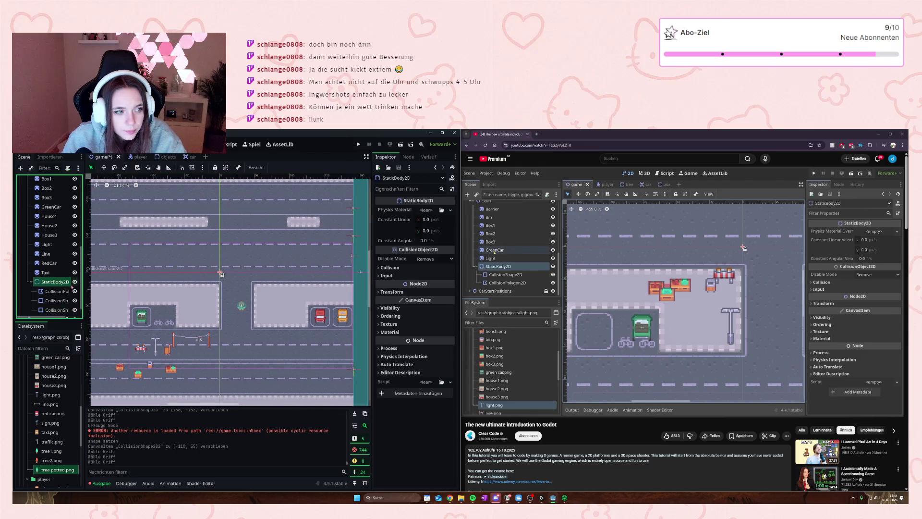
# - Untick bit 1 of StaticBody2D's collision mask, keeping its collision layer on 1
pyautogui.click(389, 267)
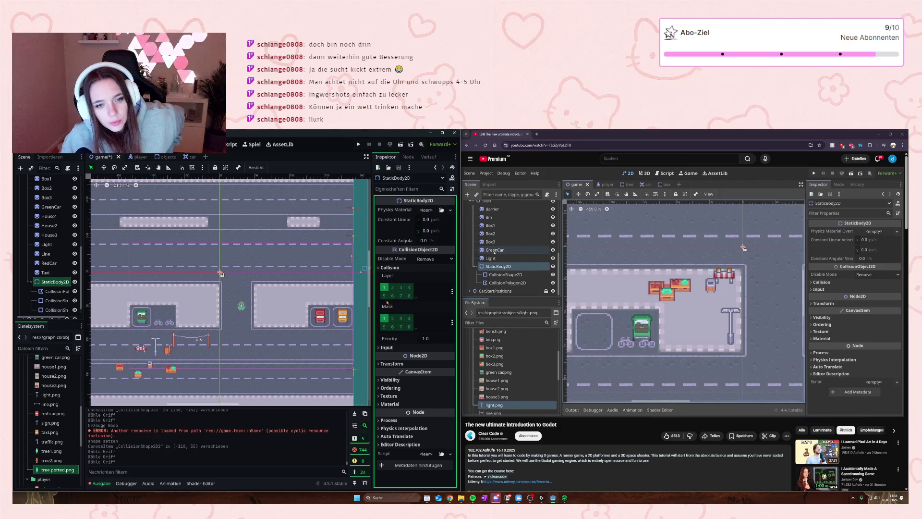
pyautogui.click(384, 320)
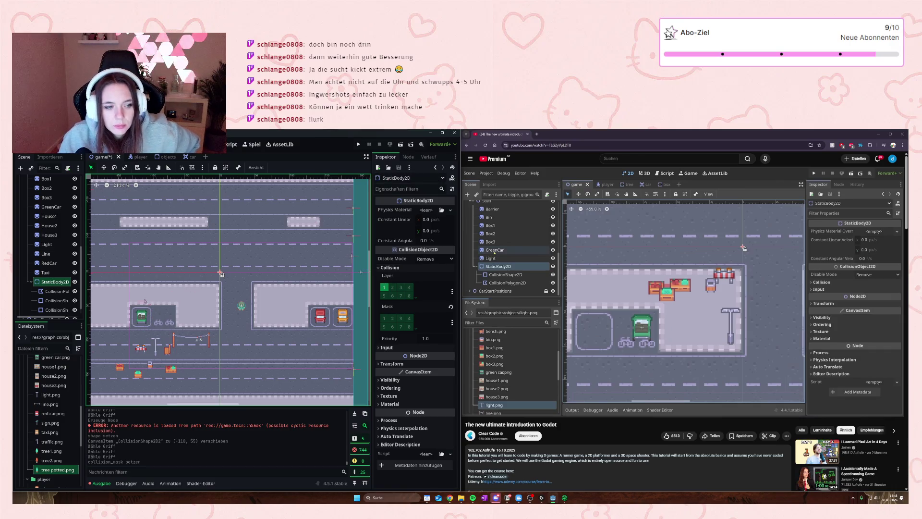
pyautogui.scroll(5, 38, 229)
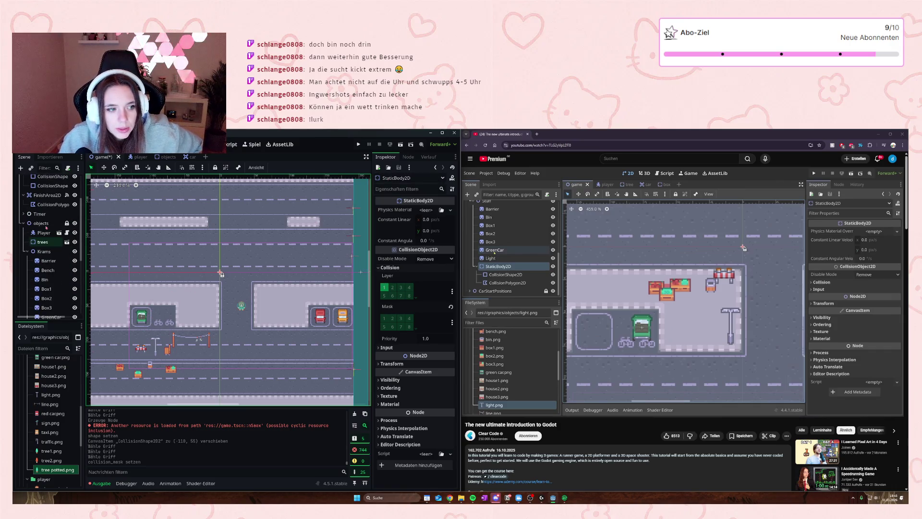
# - Inspect the Krams, StaticBody2D and trees nodes in the Scene dock
pyautogui.click(44, 252)
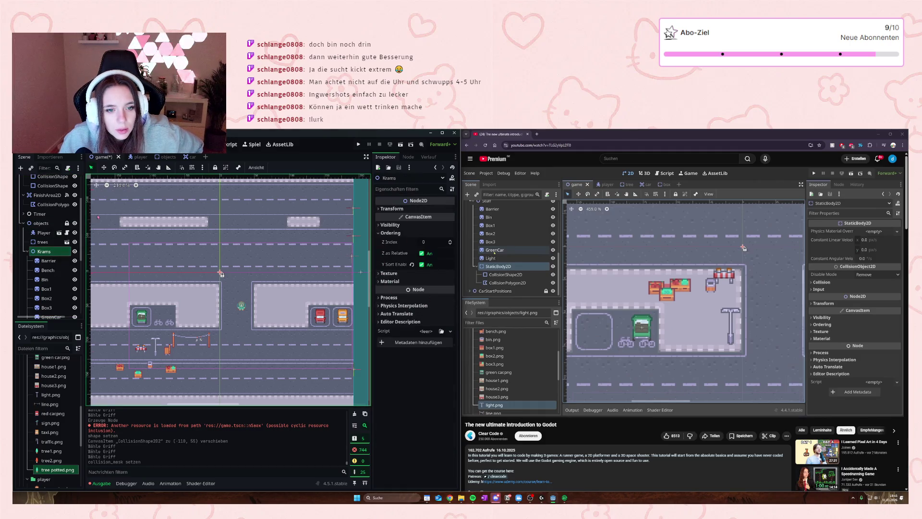
pyautogui.scroll(-5, 49, 238)
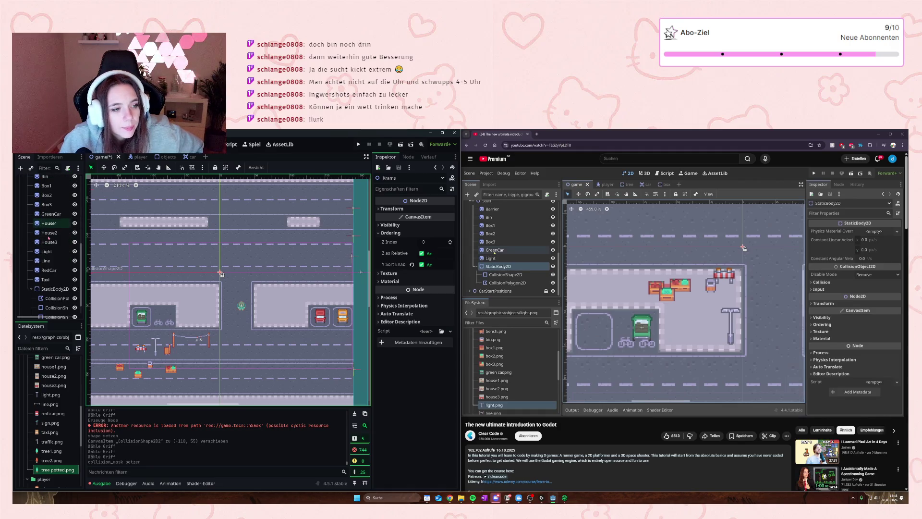
pyautogui.scroll(-1, 49, 231)
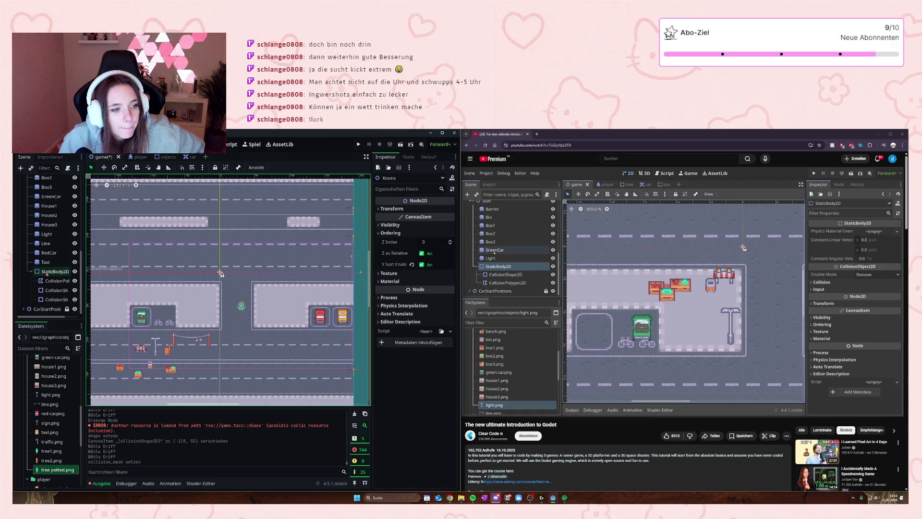
pyautogui.click(47, 272)
pyautogui.scroll(7, 47, 269)
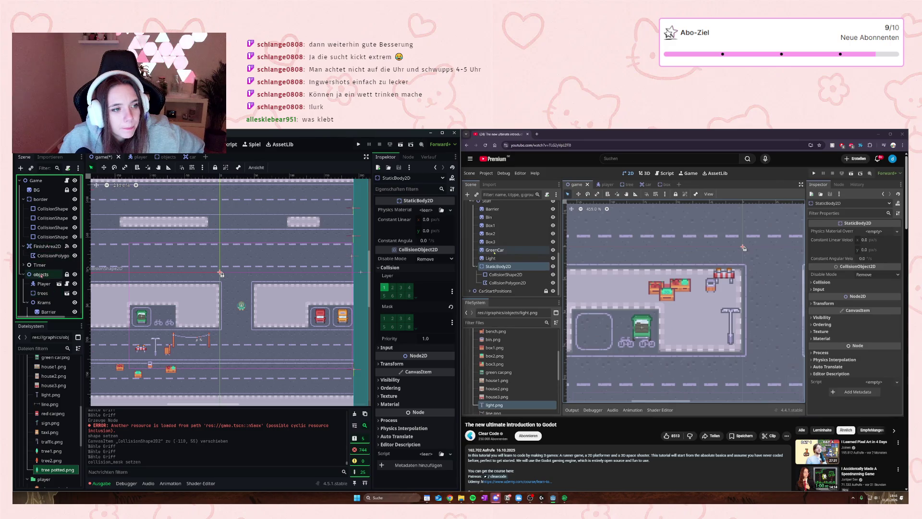
pyautogui.click(43, 293)
pyautogui.scroll(-1, 43, 288)
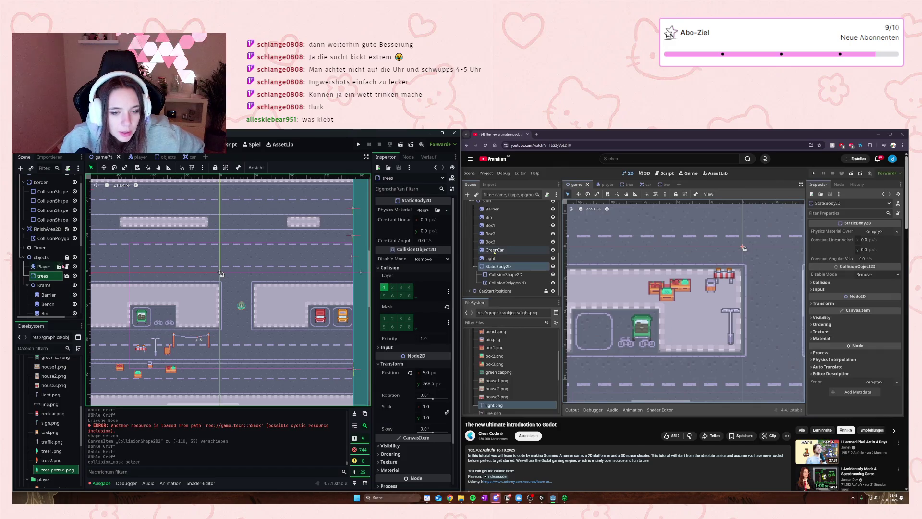
pyautogui.scroll(-5, 63, 266)
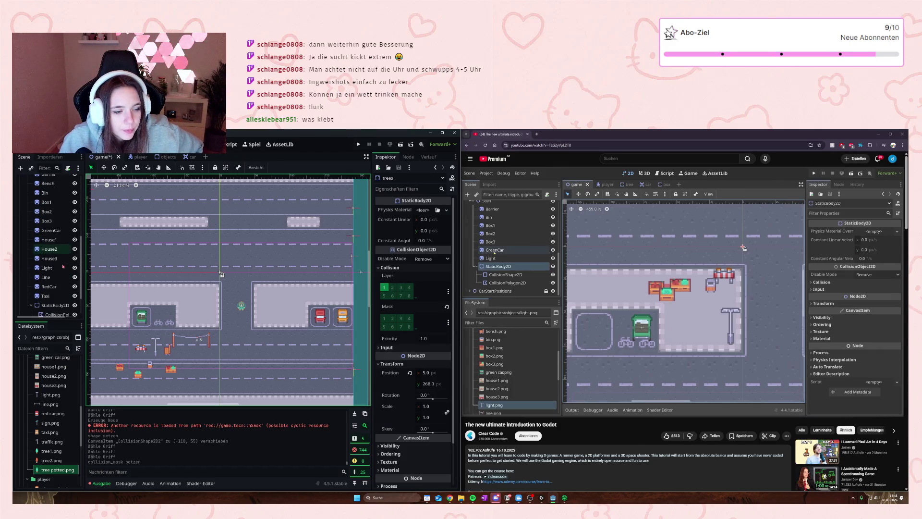
pyautogui.scroll(2, 63, 266)
pyautogui.click(44, 199)
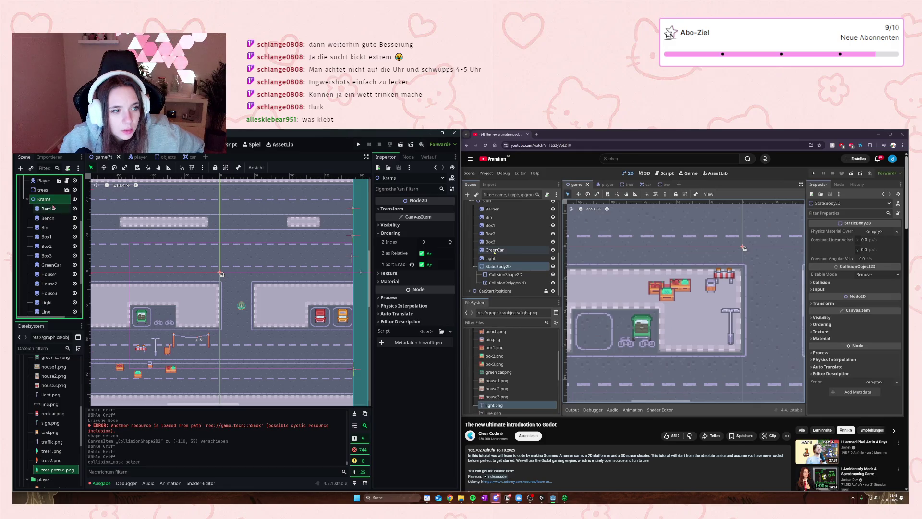
pyautogui.scroll(-3, 54, 216)
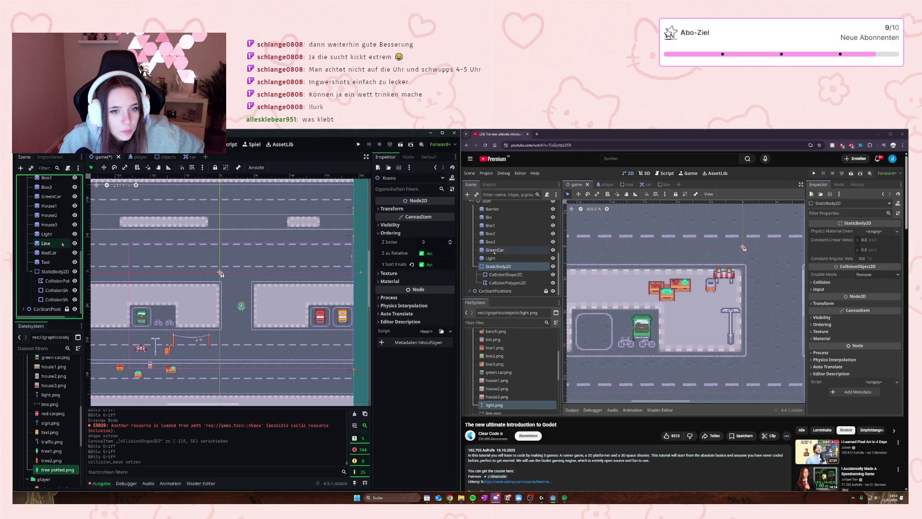
# - Copy the second collision shape into a new CollisionShape2D3 under StaticBody2D
pyautogui.click(48, 300)
pyautogui.scroll(3, 96, 303)
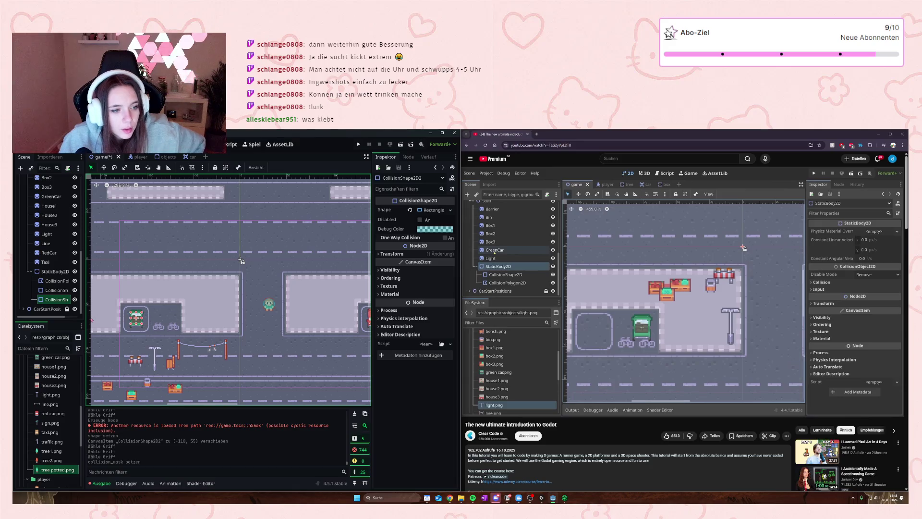
pyautogui.moveTo(48, 357); pyautogui.dragTo(136, 318)
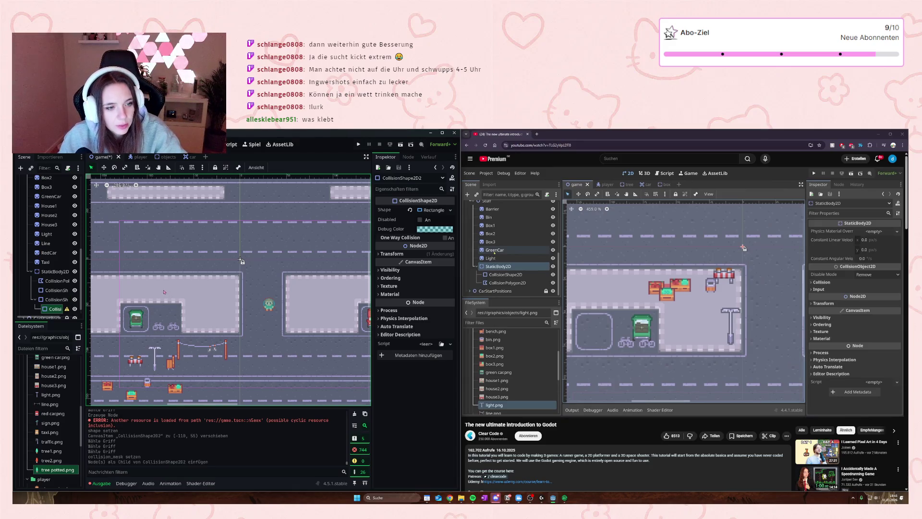
pyautogui.moveTo(55, 309)
pyautogui.mouseDown()
pyautogui.moveTo(53, 283)
pyautogui.moveTo(51, 295)
pyautogui.mouseUp()
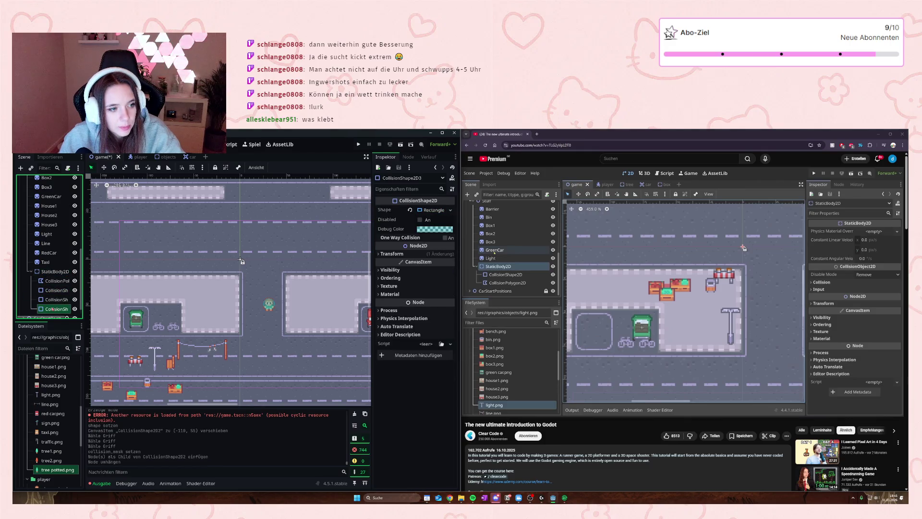
# - Position CollisionShape2D3 over the parked red car
pyautogui.scroll(-4, 237, 263)
pyautogui.scroll(3, 227, 269)
pyautogui.scroll(-3, 108, 362)
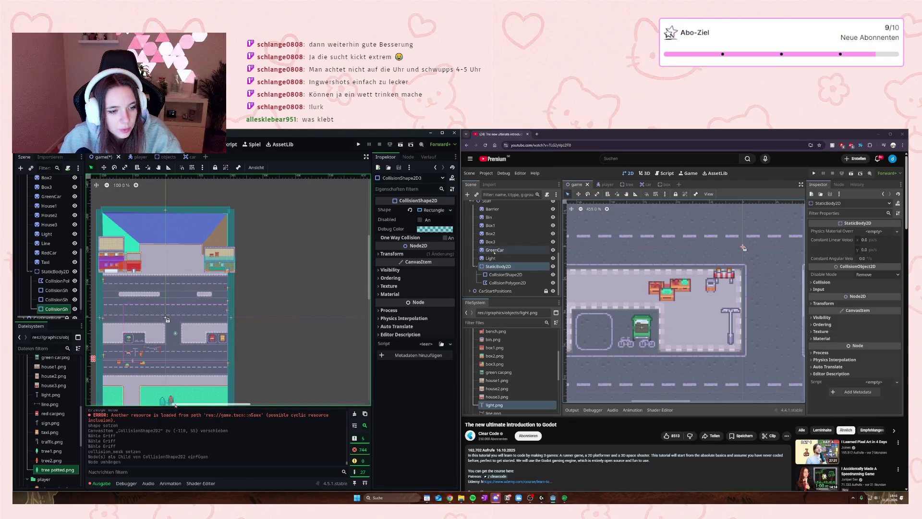
pyautogui.scroll(6, 274, 317)
pyautogui.moveTo(274, 315)
pyautogui.mouseDown()
pyautogui.moveTo(503, 321)
pyautogui.moveTo(361, 309)
pyautogui.mouseUp()
pyautogui.click(209, 405)
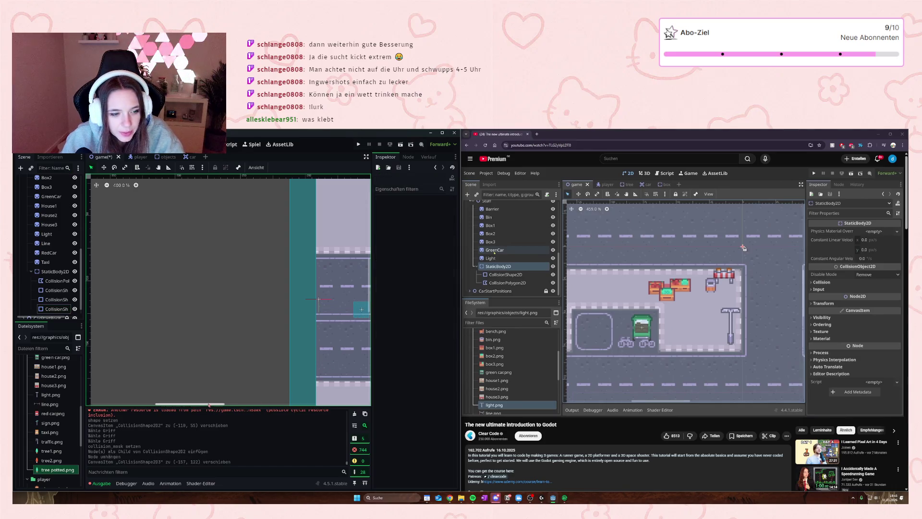
pyautogui.scroll(-2, 209, 405)
pyautogui.scroll(2, 204, 261)
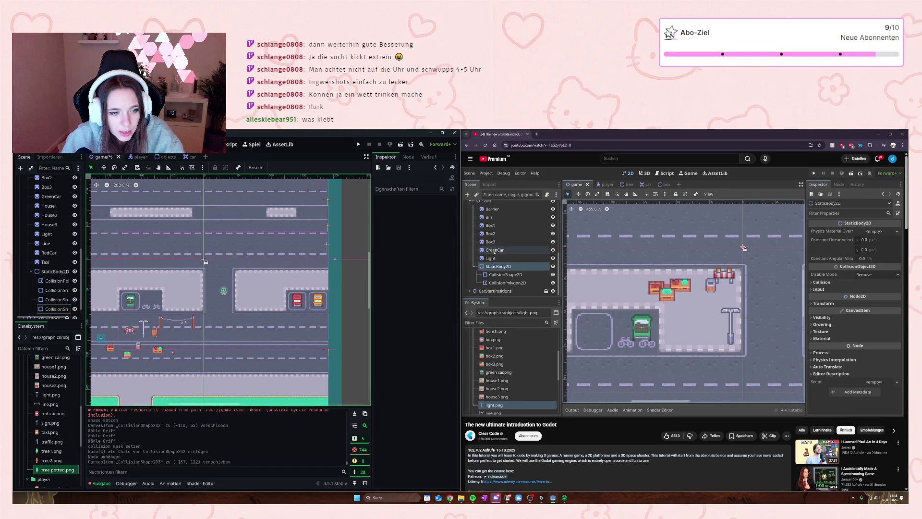
pyautogui.moveTo(101, 338)
pyautogui.mouseDown()
pyautogui.moveTo(250, 324)
pyautogui.moveTo(304, 294)
pyautogui.mouseUp()
pyautogui.scroll(3, 297, 300)
pyautogui.moveTo(218, 405)
pyautogui.mouseDown()
pyautogui.moveTo(298, 404)
pyautogui.moveTo(209, 401)
pyautogui.moveTo(208, 389)
pyautogui.mouseUp()
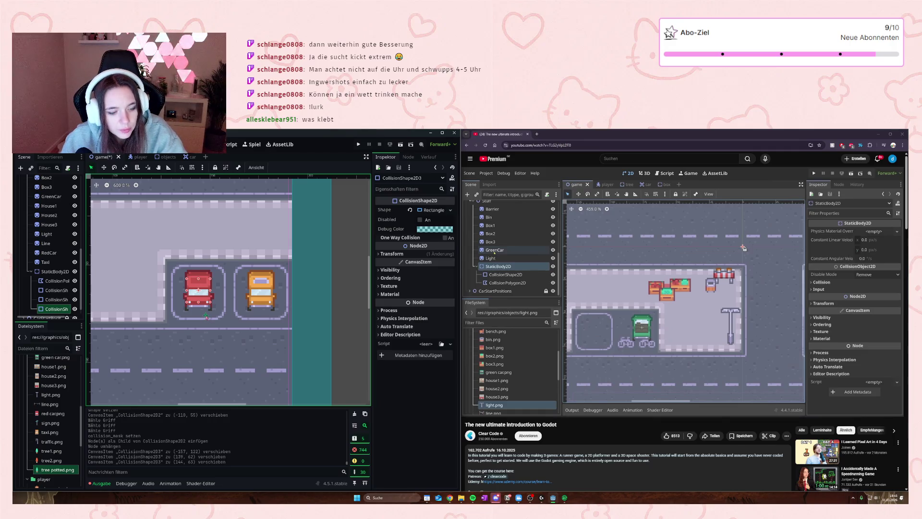
pyautogui.scroll(-1, 54, 299)
# - Paste a copy of the red car's collision shape as CollisionShape2D4
pyautogui.click(54, 299)
pyautogui.click(54, 290)
pyautogui.click(54, 299)
pyautogui.click(53, 290)
pyautogui.click(53, 281)
pyautogui.click(53, 290)
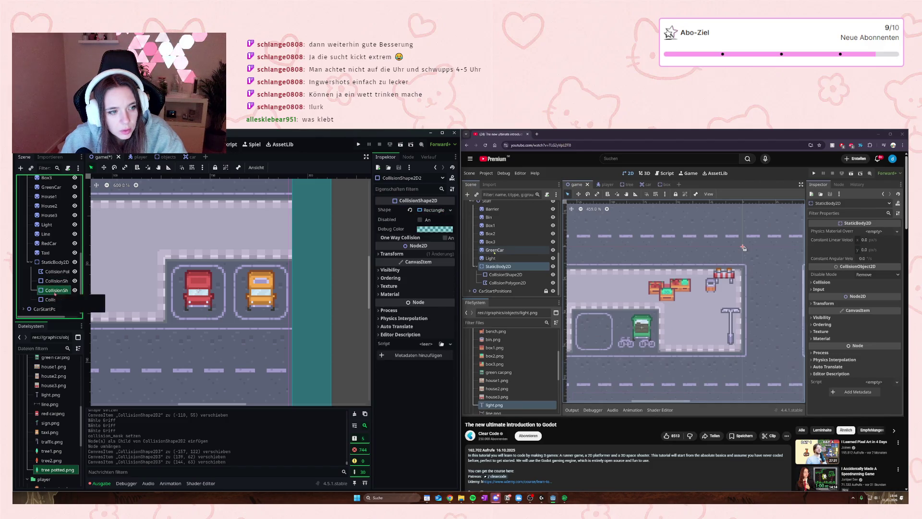
pyautogui.click(55, 300)
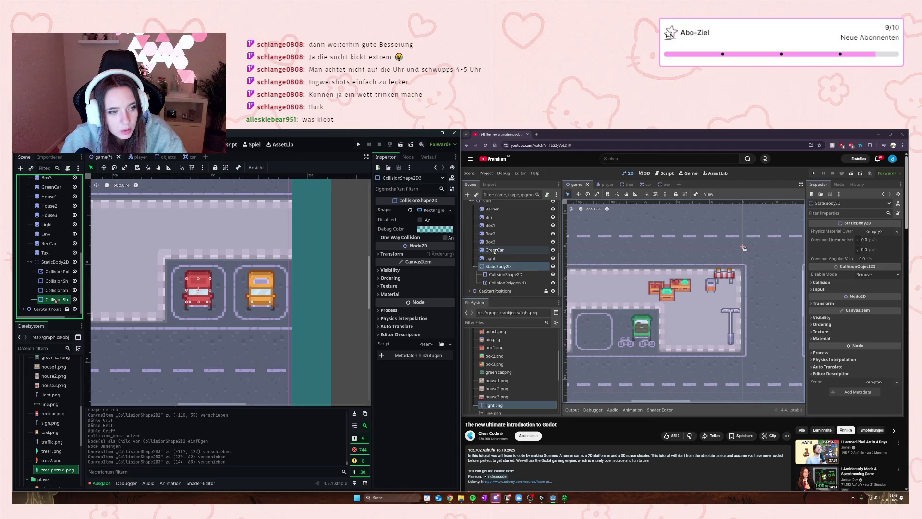
pyautogui.hotkey('ctrl', 'v')
# - Move CollisionShape2D4 directly under StaticBody2D and over the orange car
pyautogui.moveTo(54, 309); pyautogui.dragTo(39, 272)
pyautogui.scroll(-8, 140, 286)
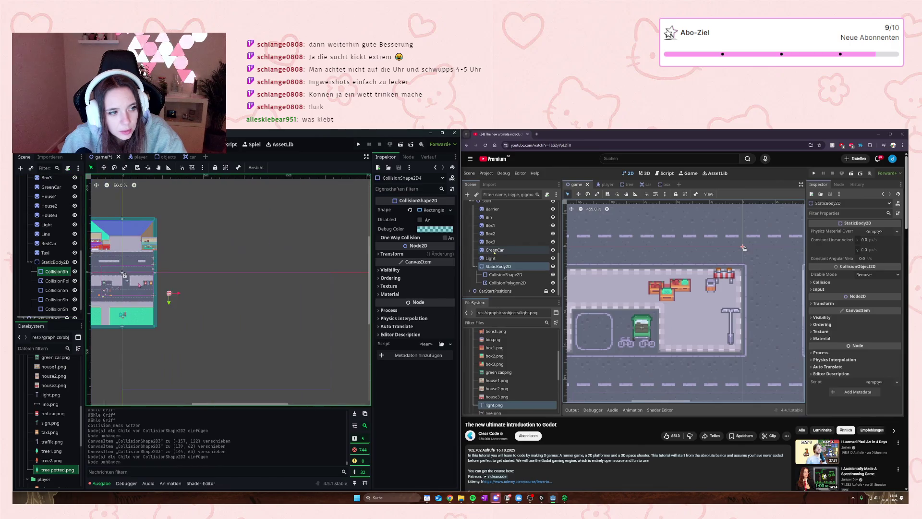
pyautogui.scroll(6, 140, 295)
pyautogui.moveTo(315, 297)
pyautogui.mouseDown()
pyautogui.moveTo(247, 271)
pyautogui.moveTo(209, 239)
pyautogui.mouseUp()
pyautogui.scroll(-8, 185, 276)
pyautogui.scroll(3, 208, 253)
pyautogui.scroll(3, 208, 253)
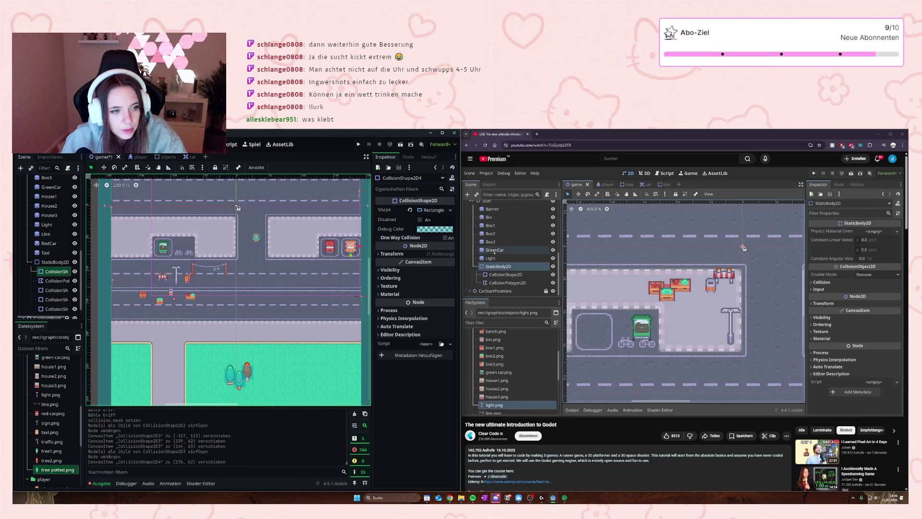
pyautogui.click(283, 352)
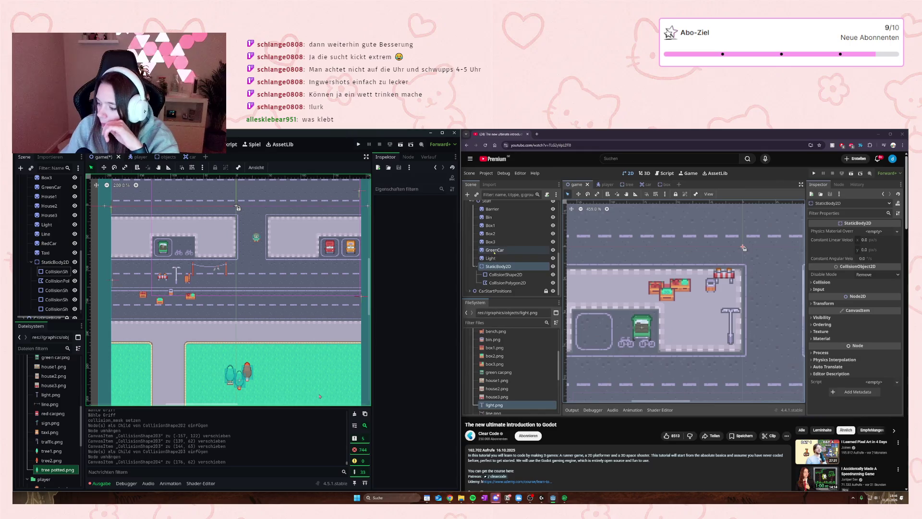
pyautogui.scroll(2, 50, 428)
pyautogui.scroll(-3, 50, 428)
pyautogui.scroll(5, 66, 426)
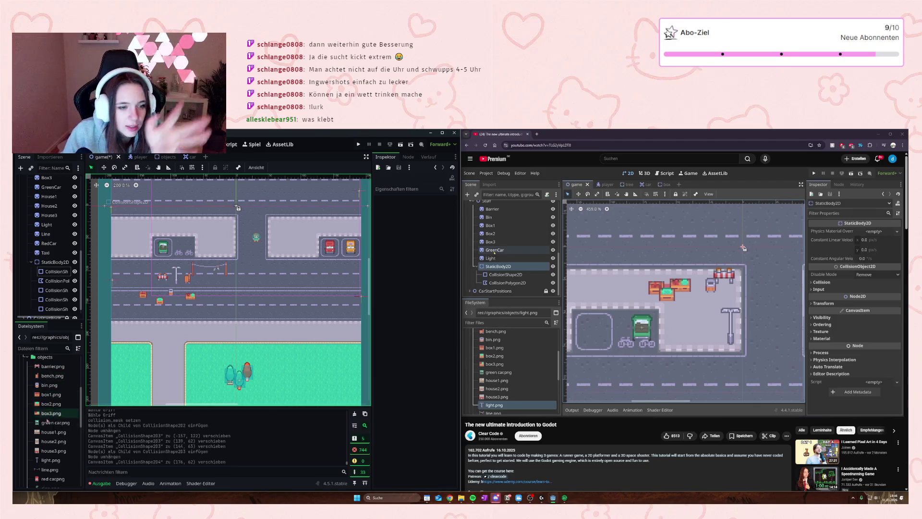
pyautogui.moveTo(38, 435)
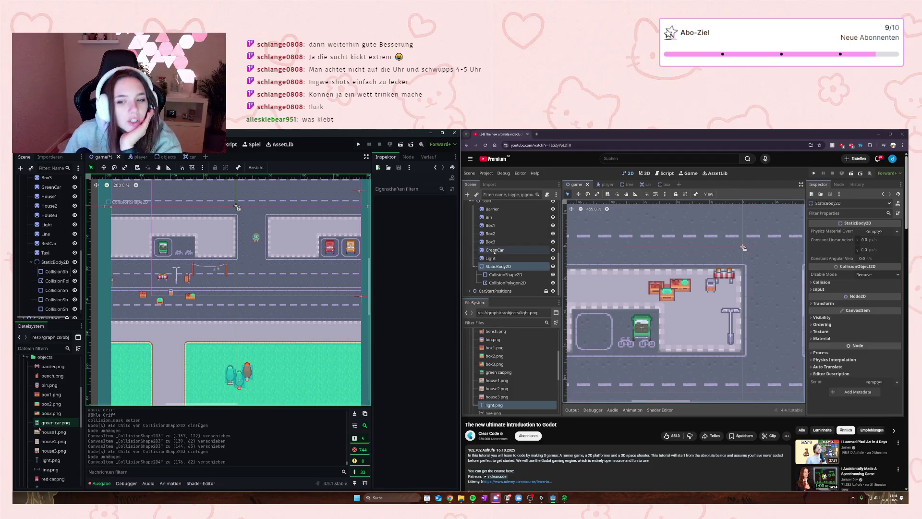
pyautogui.scroll(-2, 235, 223)
pyautogui.moveTo(273, 349); pyautogui.dragTo(244, 386)
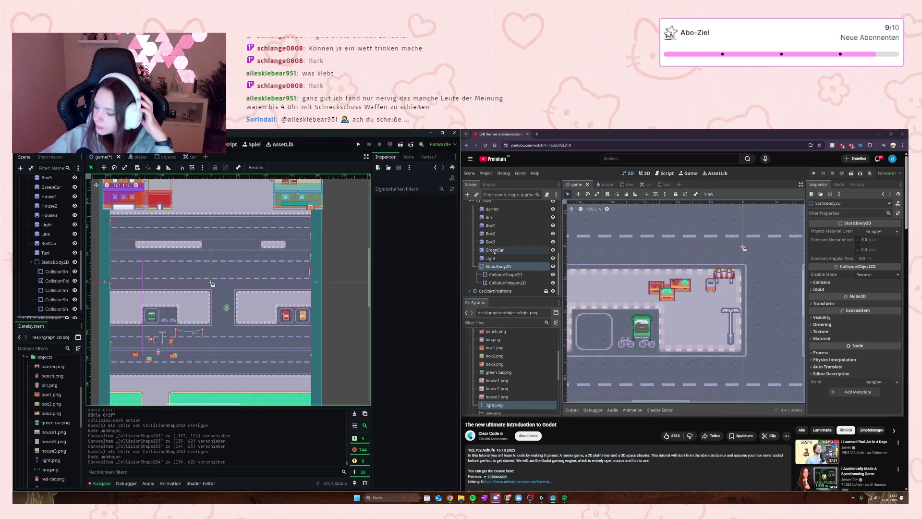
pyautogui.scroll(2, 211, 284)
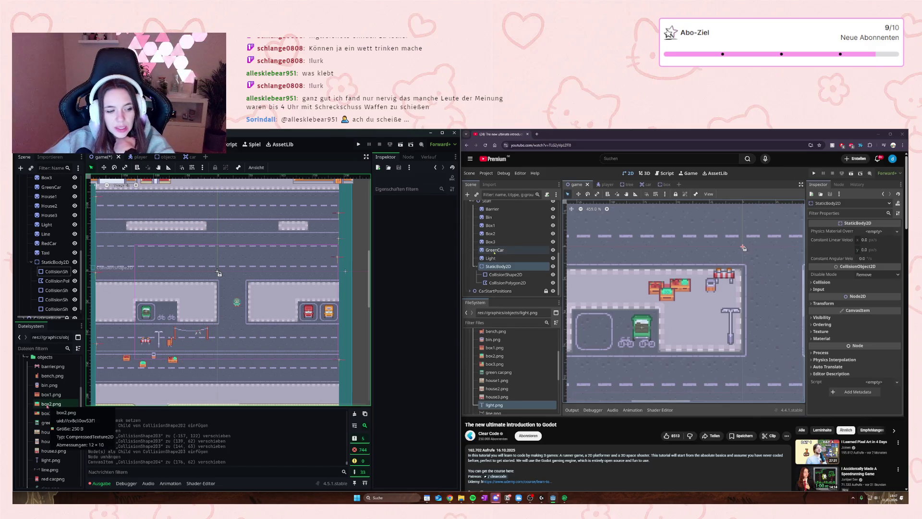
pyautogui.click(45, 452)
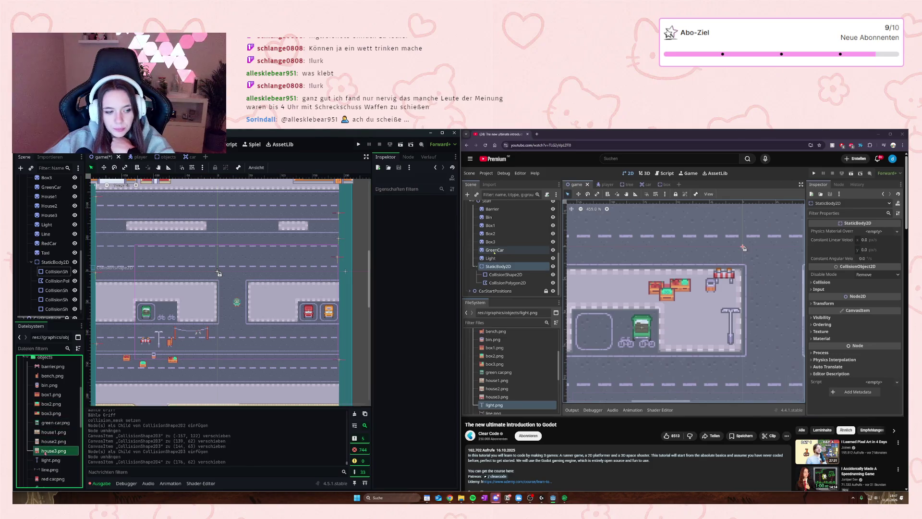
# - Add a House4 sprite from house3.png at the left end of the parking lot
pyautogui.rightClick(45, 451)
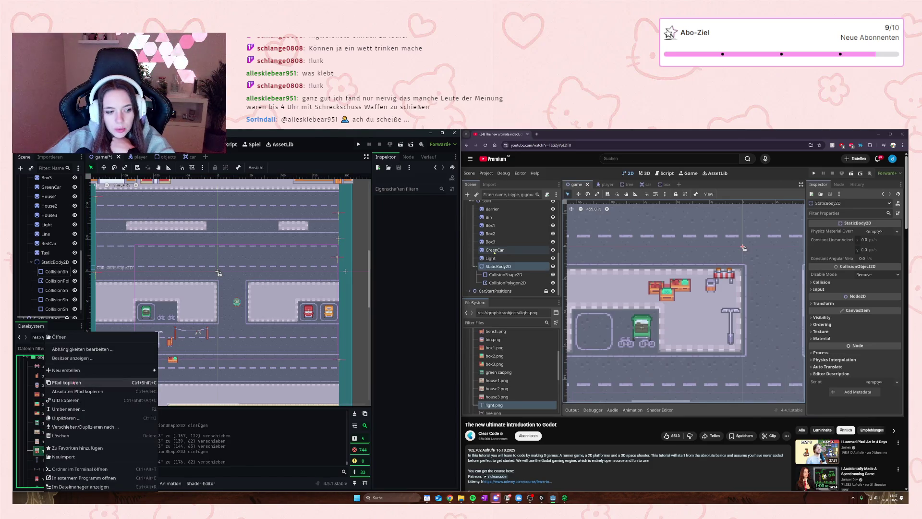
pyautogui.press('Escape')
pyautogui.scroll(1, 46, 186)
pyautogui.scroll(4, 45, 192)
pyautogui.click(44, 208)
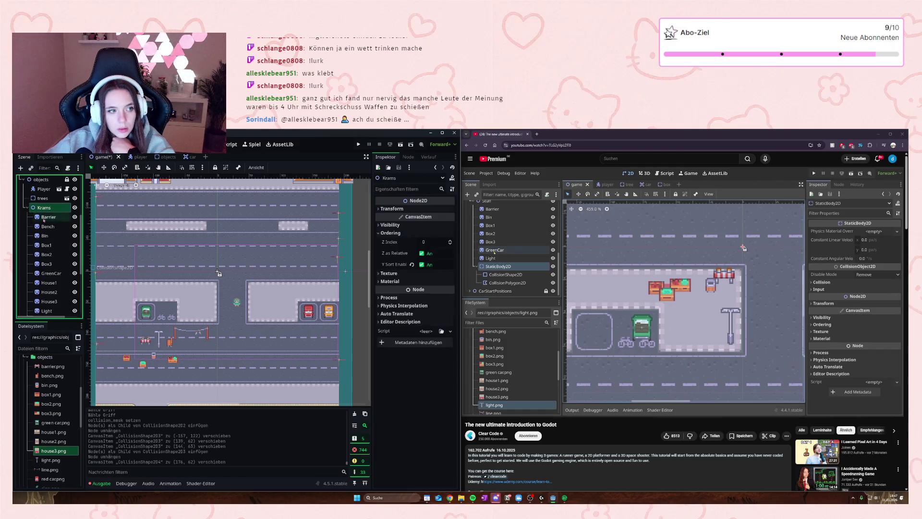
pyautogui.moveTo(53, 450); pyautogui.dragTo(115, 297)
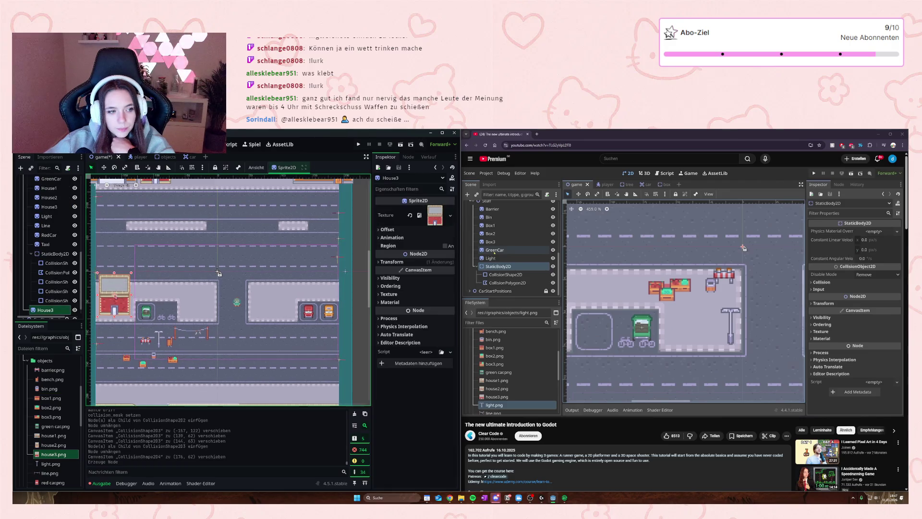
pyautogui.moveTo(46, 310); pyautogui.dragTo(48, 240)
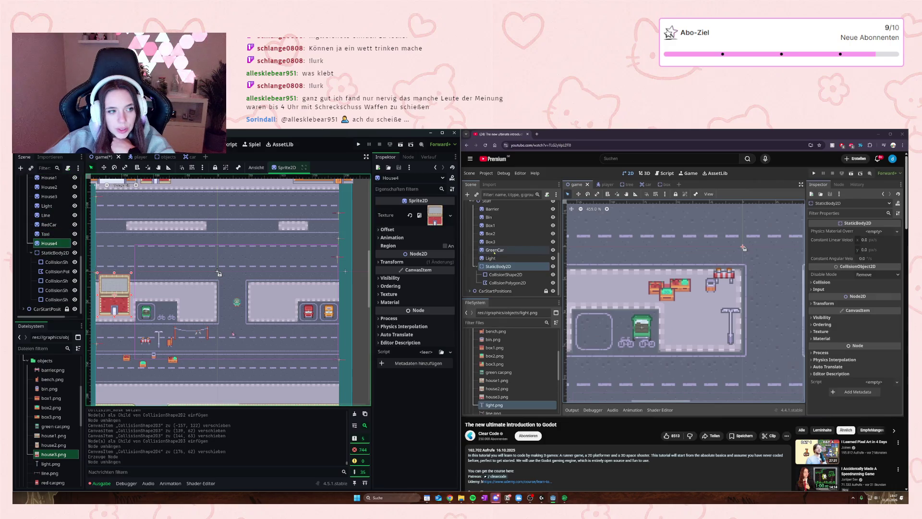
# - Move the Box3 crate beside the new house, to (-120, 32)
pyautogui.scroll(2, 214, 274)
pyautogui.moveTo(211, 274)
pyautogui.mouseDown()
pyautogui.moveTo(219, 297)
pyautogui.moveTo(210, 279)
pyautogui.mouseUp()
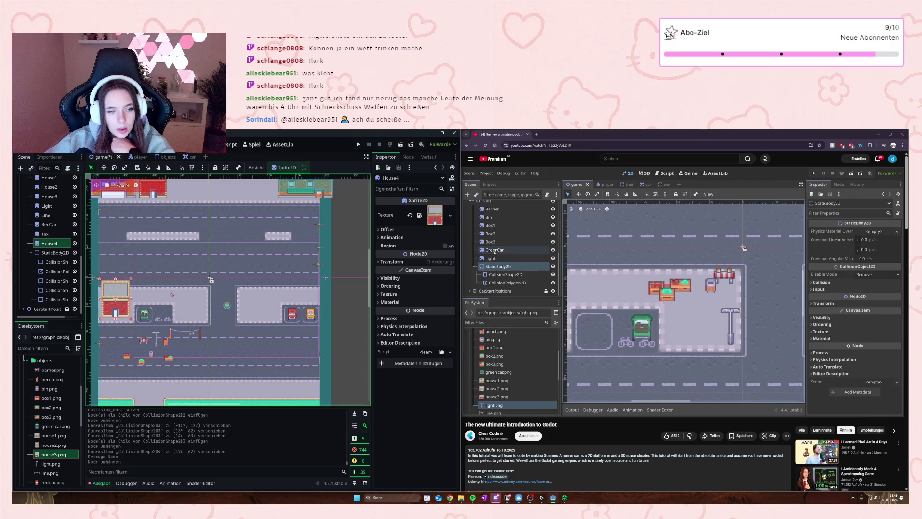
pyautogui.scroll(5, 210, 278)
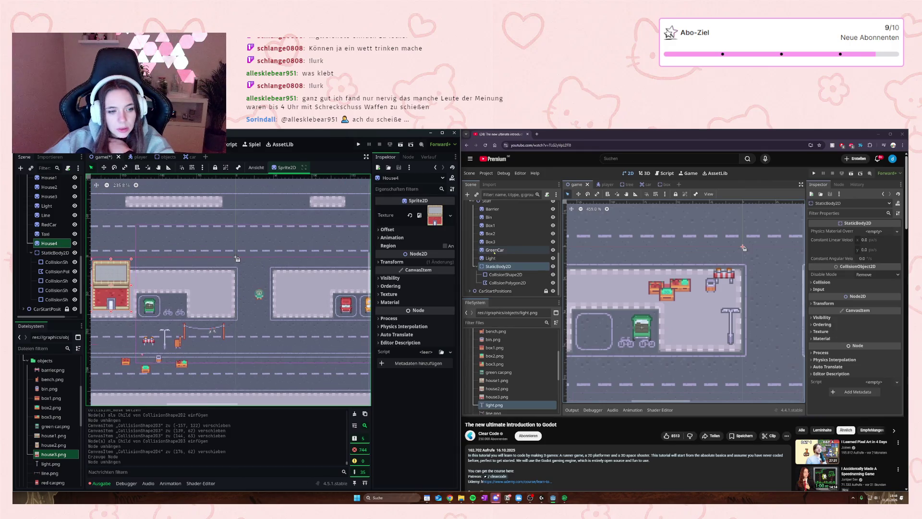
pyautogui.click(181, 363)
pyautogui.moveTo(182, 363)
pyautogui.mouseDown()
pyautogui.moveTo(157, 280)
pyautogui.moveTo(144, 282)
pyautogui.mouseUp()
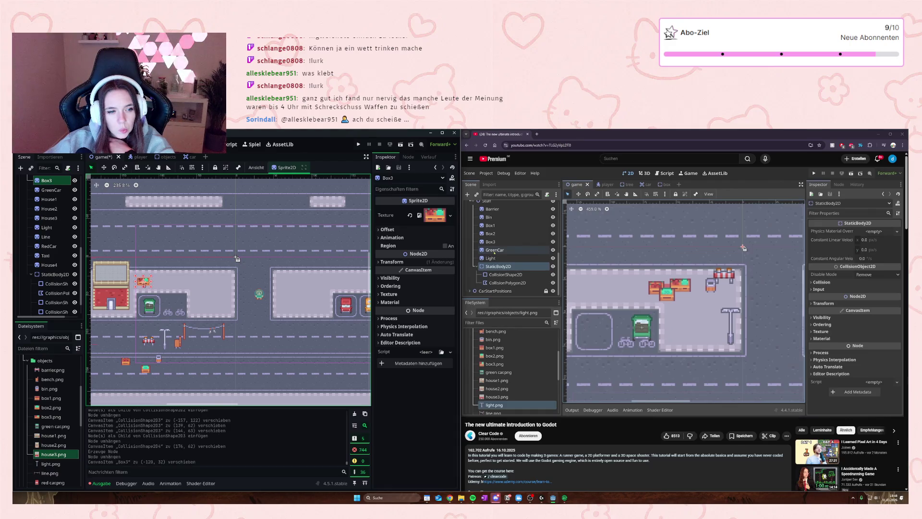
# - Duplicate Box3 and place the Box4 copy next to it along the top
pyautogui.scroll(6, 139, 280)
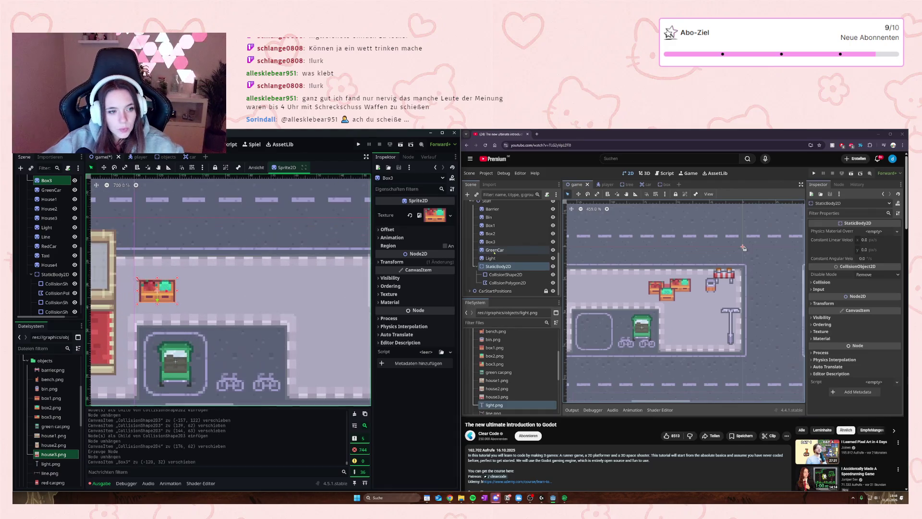
pyautogui.moveTo(157, 291); pyautogui.dragTo(154, 292)
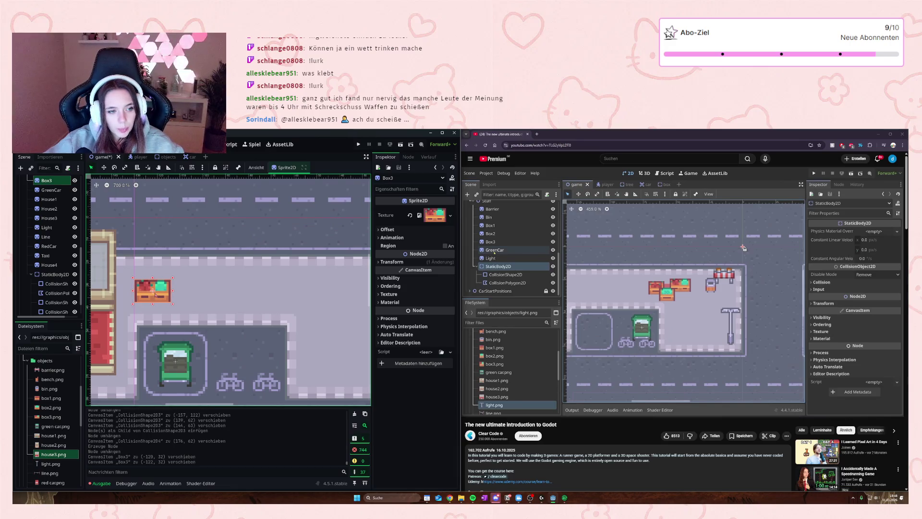
pyautogui.hotkey('ctrl', 'v')
pyautogui.moveTo(53, 194); pyautogui.dragTo(27, 188)
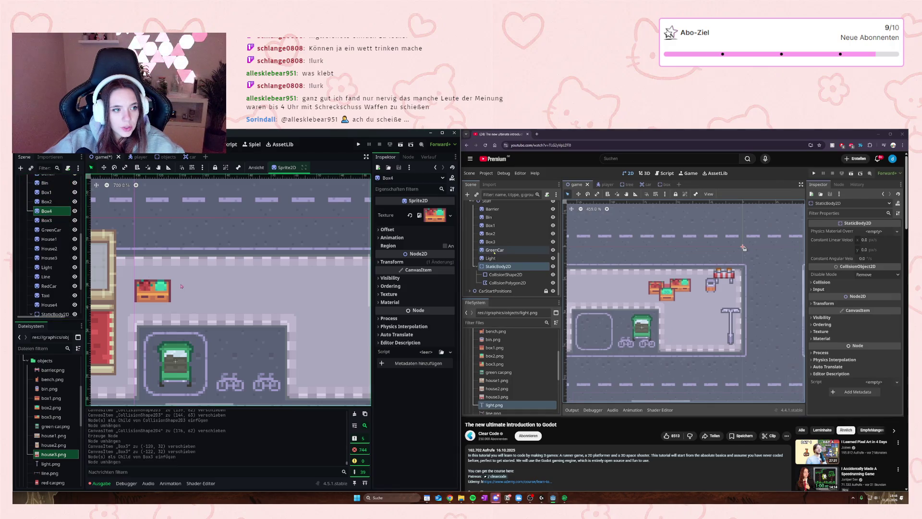
pyautogui.scroll(-6, 216, 286)
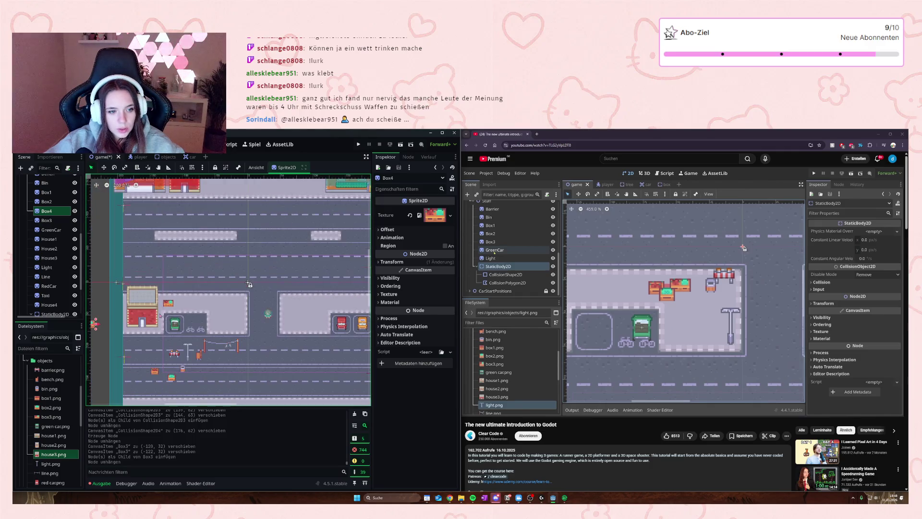
pyautogui.moveTo(171, 408); pyautogui.dragTo(150, 358)
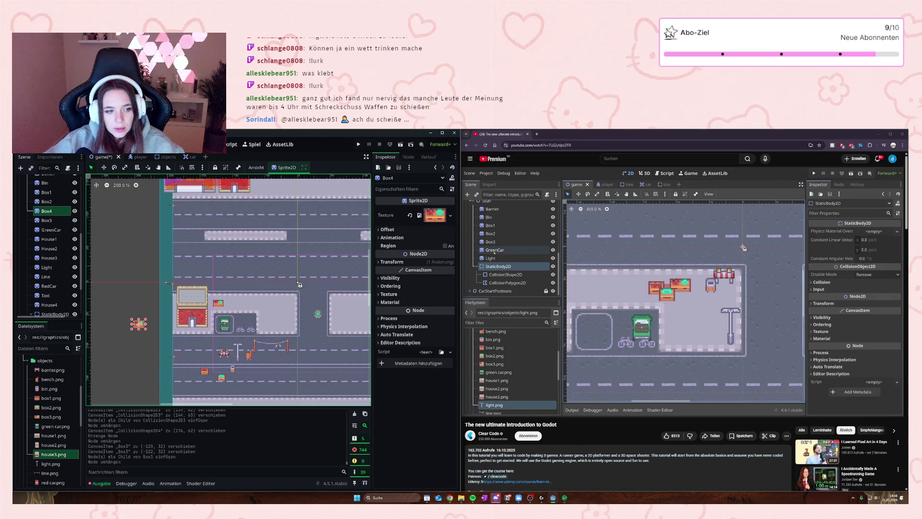
pyautogui.moveTo(137, 322); pyautogui.dragTo(226, 302)
# - Extend the crate row with Box1, a new box3.png crate, and Box2
pyautogui.scroll(5, 226, 301)
pyautogui.scroll(-3, 198, 372)
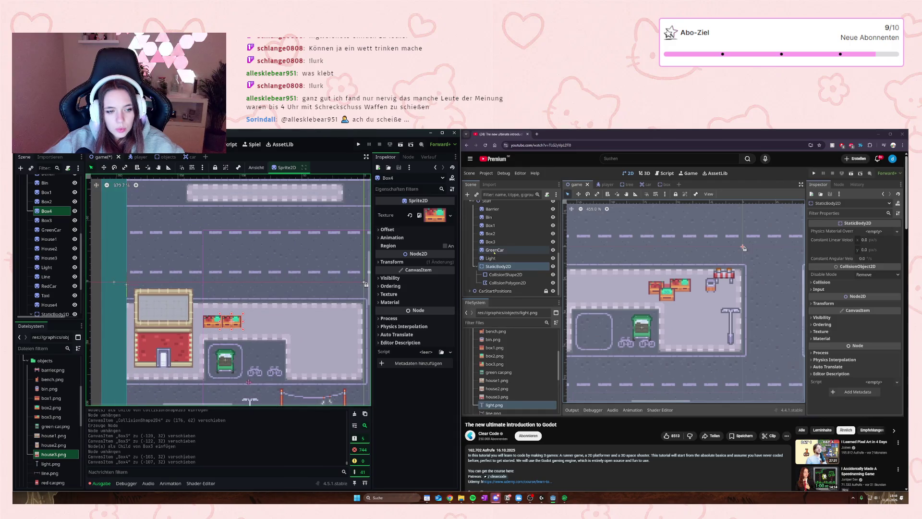
pyautogui.scroll(-2, 255, 316)
pyautogui.moveTo(191, 382)
pyautogui.mouseDown()
pyautogui.moveTo(240, 337)
pyautogui.moveTo(252, 252)
pyautogui.mouseUp()
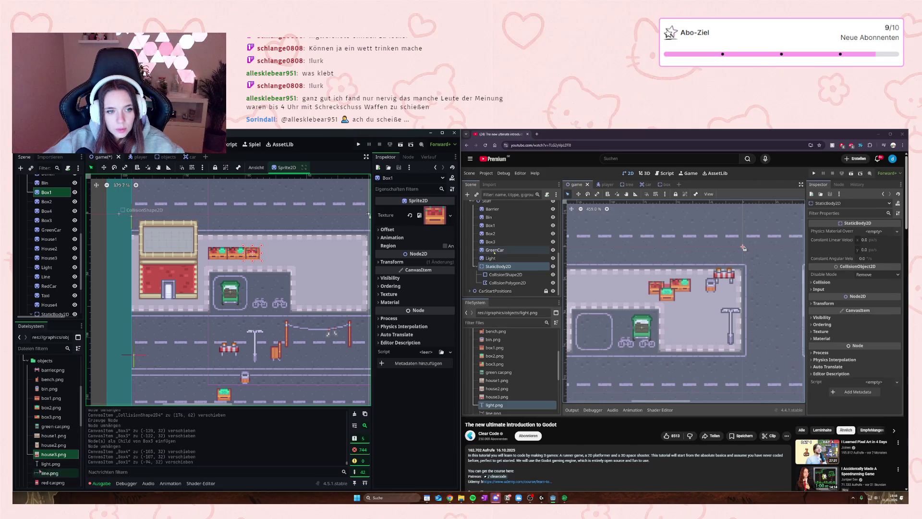
pyautogui.moveTo(51, 416); pyautogui.dragTo(270, 256)
pyautogui.moveTo(222, 393)
pyautogui.mouseDown()
pyautogui.moveTo(278, 292)
pyautogui.moveTo(284, 253)
pyautogui.mouseUp()
# - Move the Line fence sprite up onto the crate row, keeping its size
pyautogui.click(287, 339)
pyautogui.moveTo(287, 339)
pyautogui.mouseDown()
pyautogui.moveTo(264, 290)
pyautogui.moveTo(218, 260)
pyautogui.mouseUp()
pyautogui.moveTo(286, 243); pyautogui.dragTo(255, 256)
pyautogui.hotkey('ctrl', 'z')
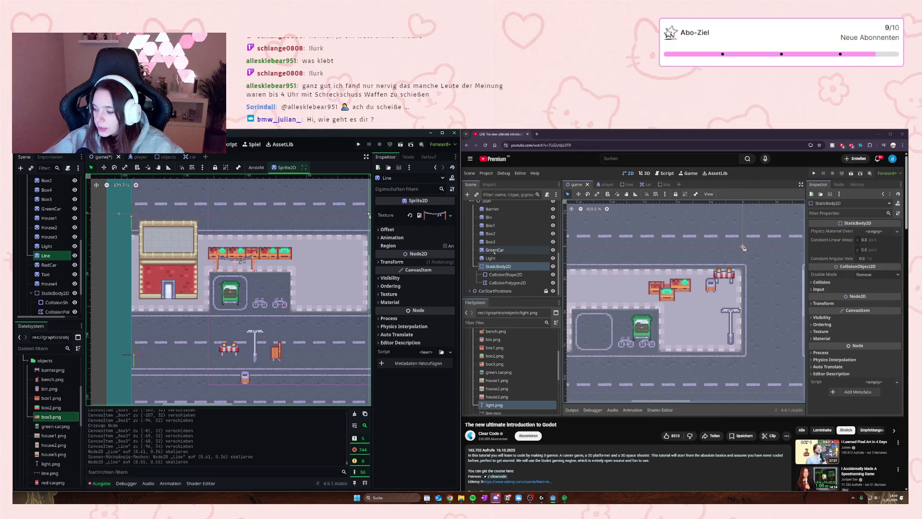
# - Move the Line fence piece down onto the green area lower on the map
pyautogui.click(240, 261)
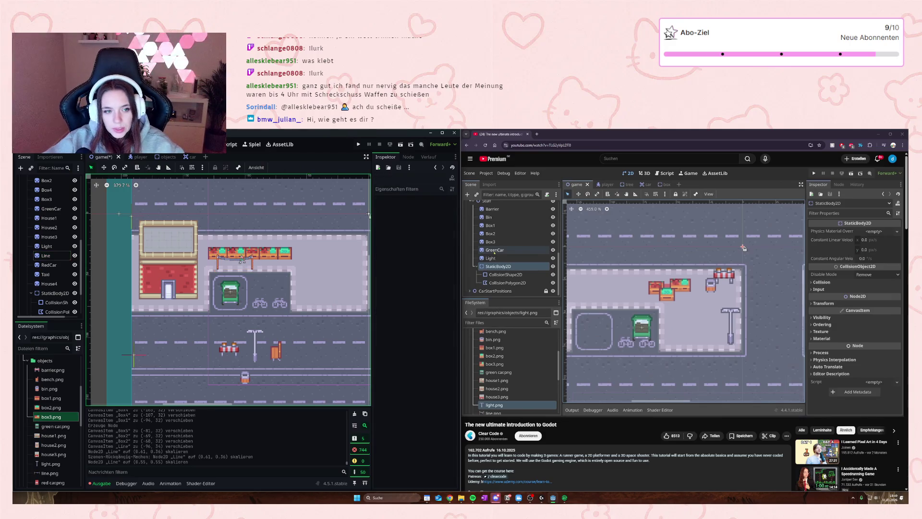
pyautogui.click(217, 266)
pyautogui.moveTo(234, 263)
pyautogui.mouseDown()
pyautogui.moveTo(231, 236)
pyautogui.moveTo(210, 249)
pyautogui.mouseUp()
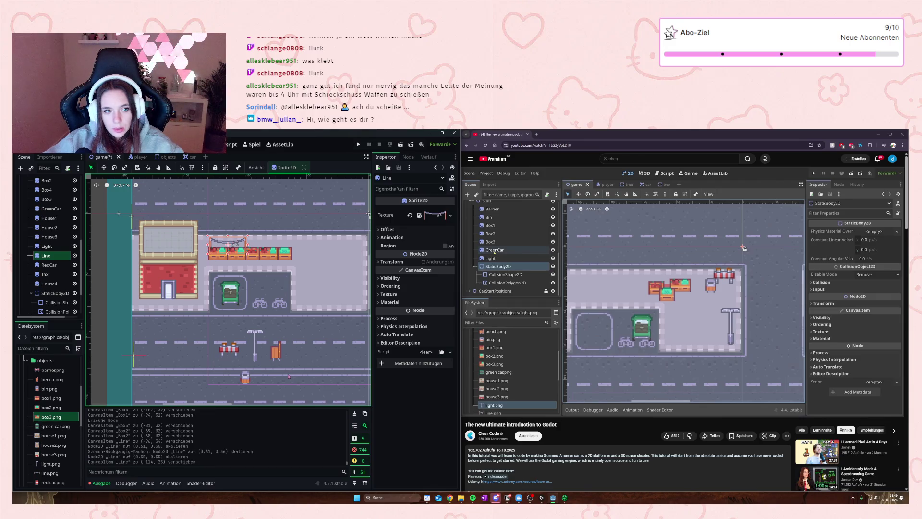
pyautogui.click(313, 382)
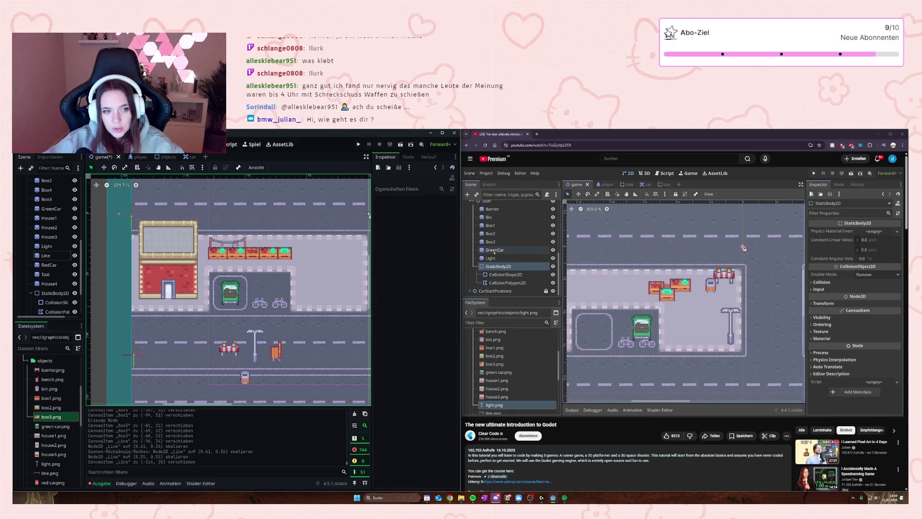
pyautogui.moveTo(221, 243); pyautogui.dragTo(224, 235)
pyautogui.scroll(-5, 259, 240)
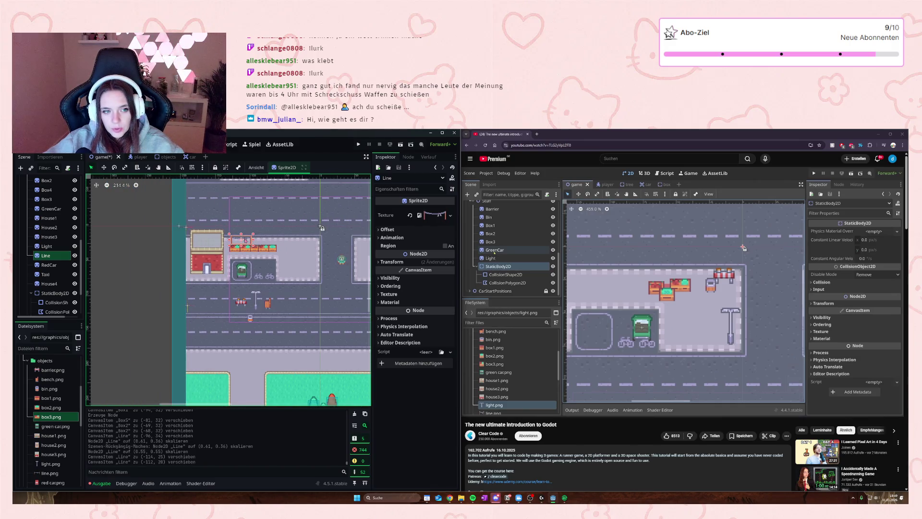
pyautogui.moveTo(240, 239); pyautogui.dragTo(206, 384)
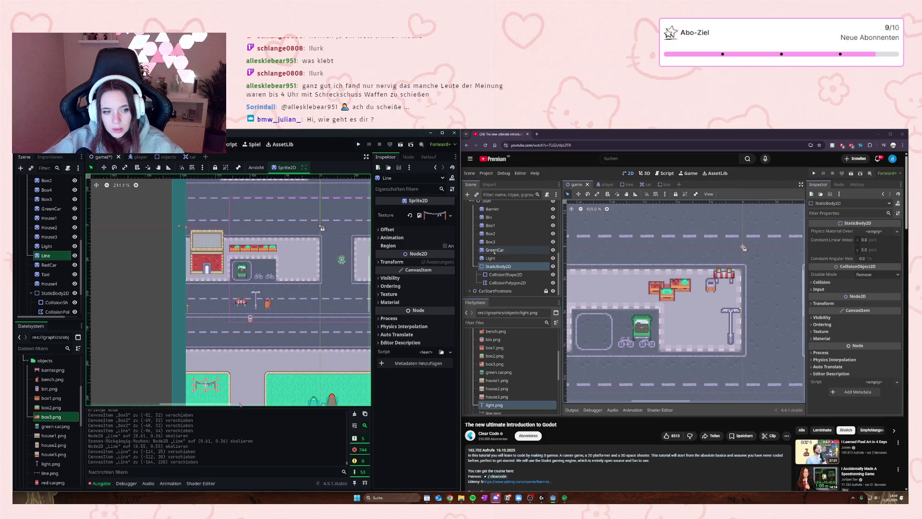
# - Place the bench on the upper block's sidewalk near its right end
pyautogui.scroll(3, 261, 272)
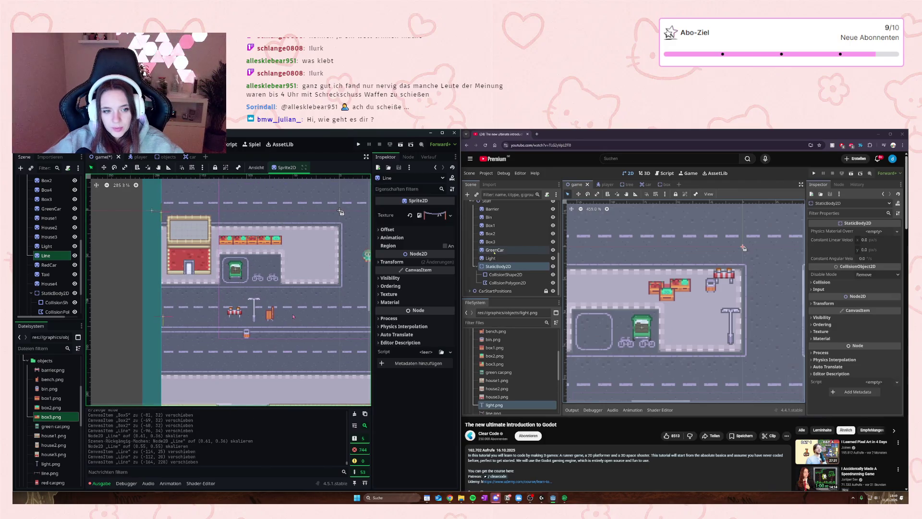
pyautogui.scroll(1, 293, 316)
pyautogui.moveTo(268, 313); pyautogui.dragTo(301, 234)
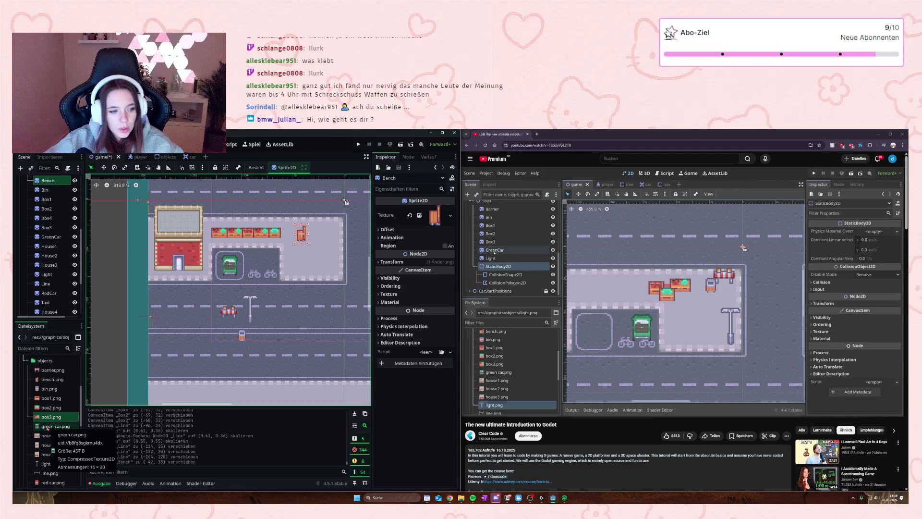
pyautogui.scroll(-2, 47, 429)
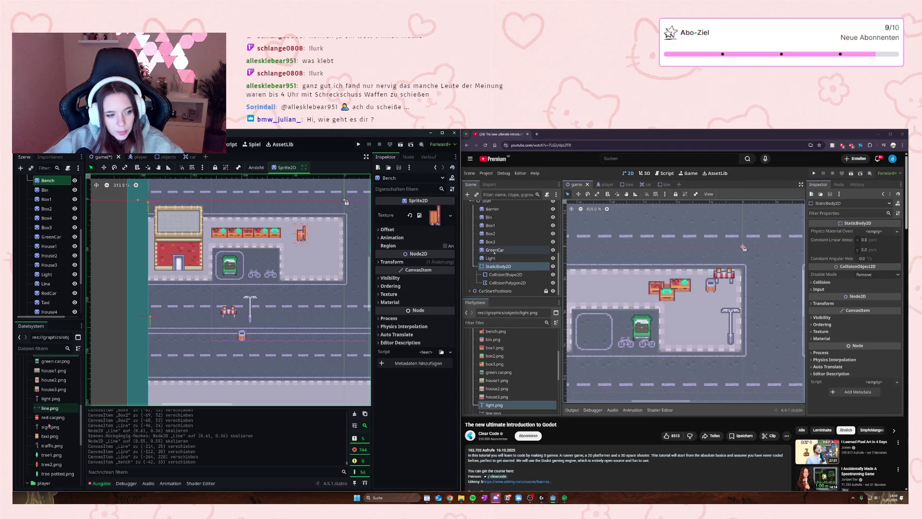
pyautogui.moveTo(302, 235)
pyautogui.mouseDown()
pyautogui.moveTo(342, 243)
pyautogui.moveTo(331, 247)
pyautogui.mouseUp()
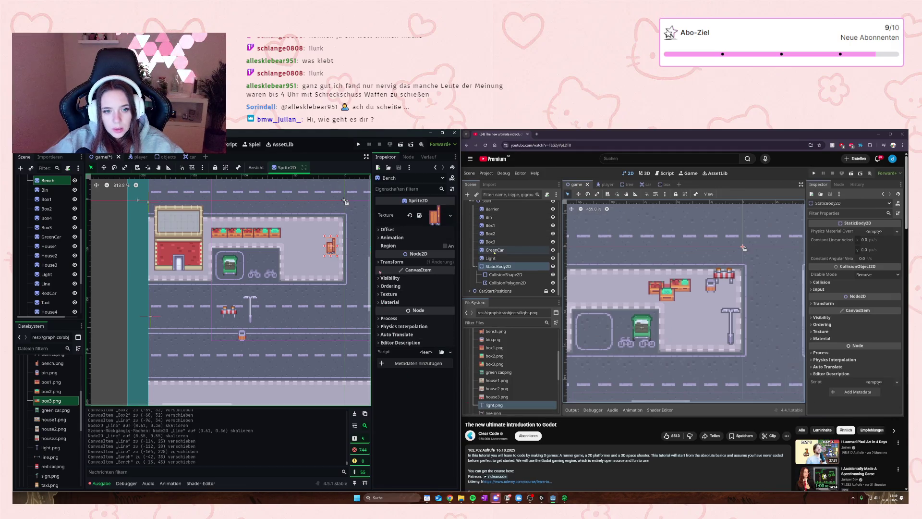
# - Revert the bench's Transform position to (0, 0) and set skew and rotation to 0
pyautogui.click(385, 261)
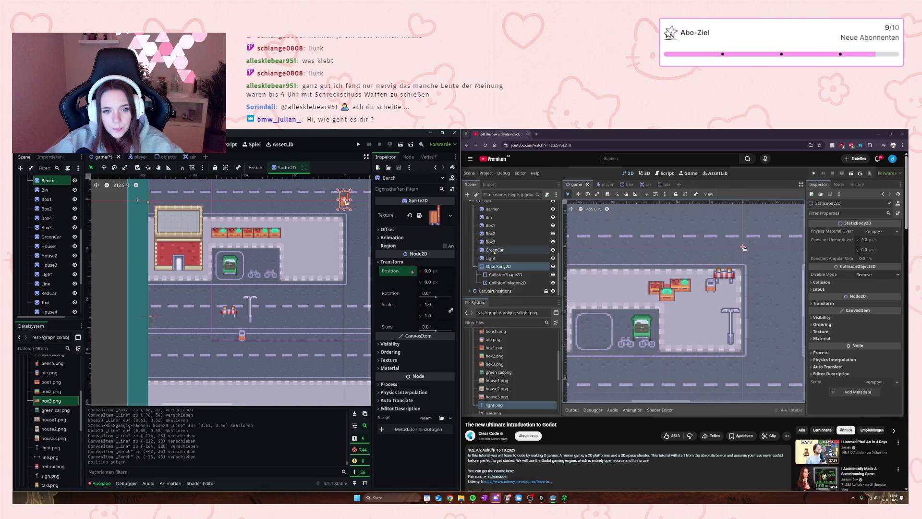
pyautogui.click(411, 270)
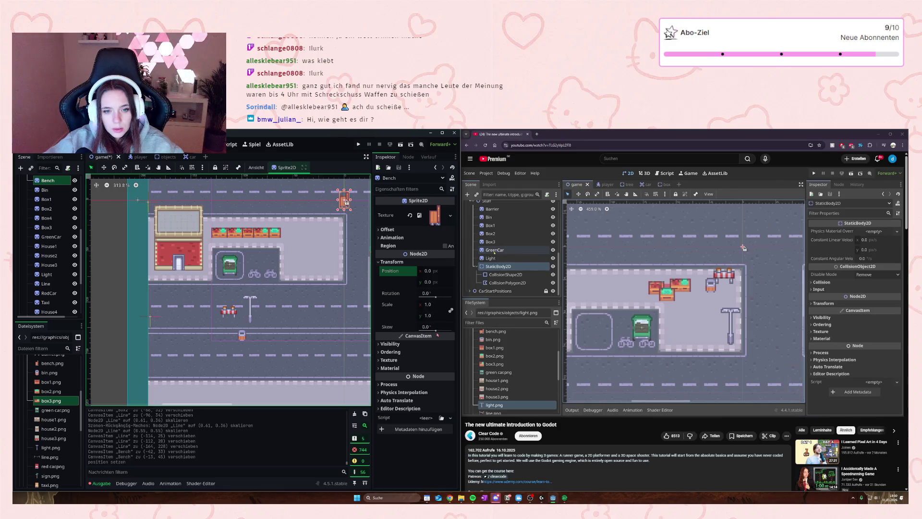
pyautogui.moveTo(436, 331); pyautogui.dragTo(431, 331)
pyautogui.click(431, 331)
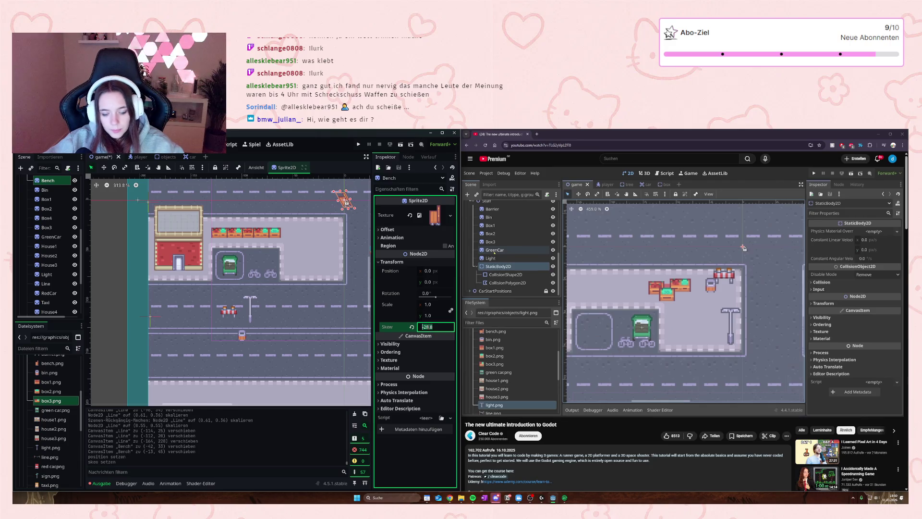
pyautogui.write('0')
pyautogui.press('Return')
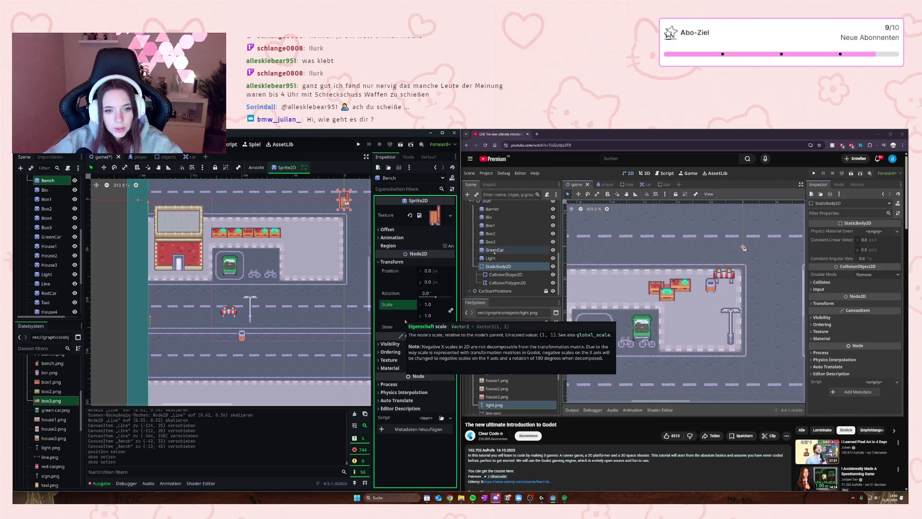
pyautogui.moveTo(435, 297); pyautogui.dragTo(434, 298)
pyautogui.click(435, 298)
pyautogui.write('0')
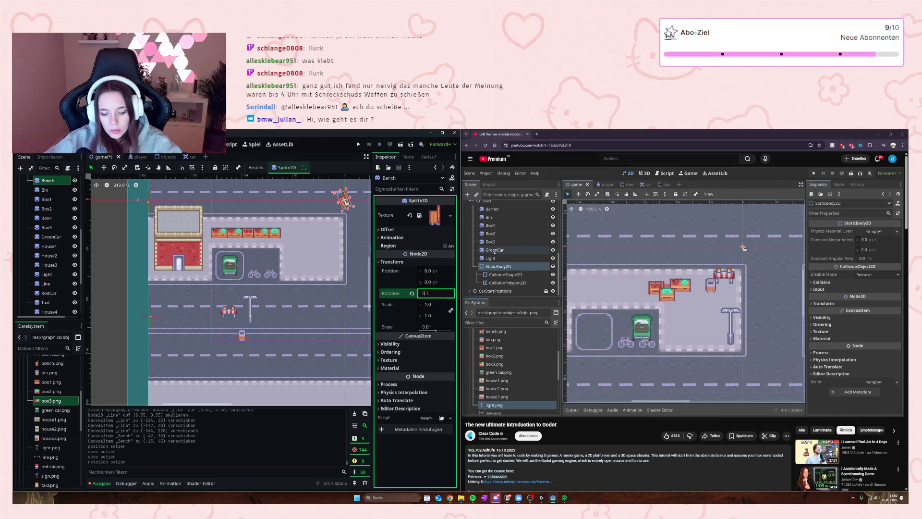
pyautogui.press('Return')
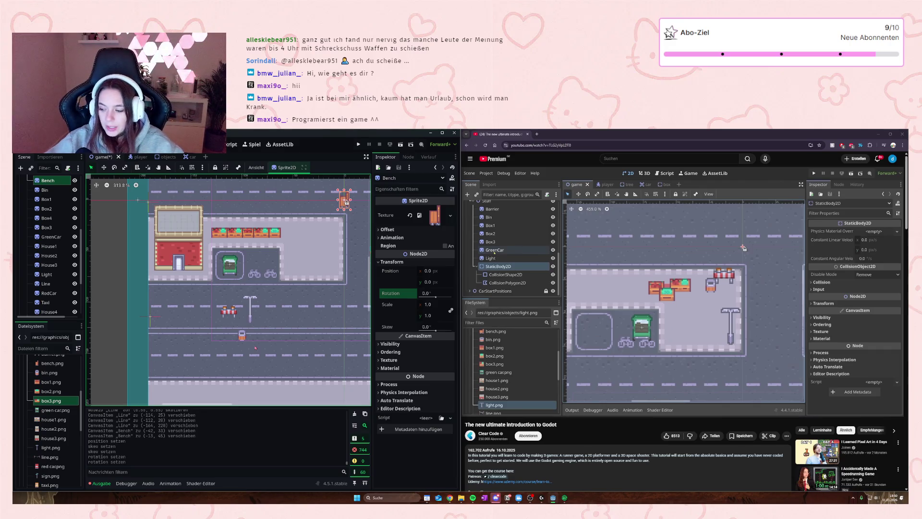
pyautogui.moveTo(573, 278)
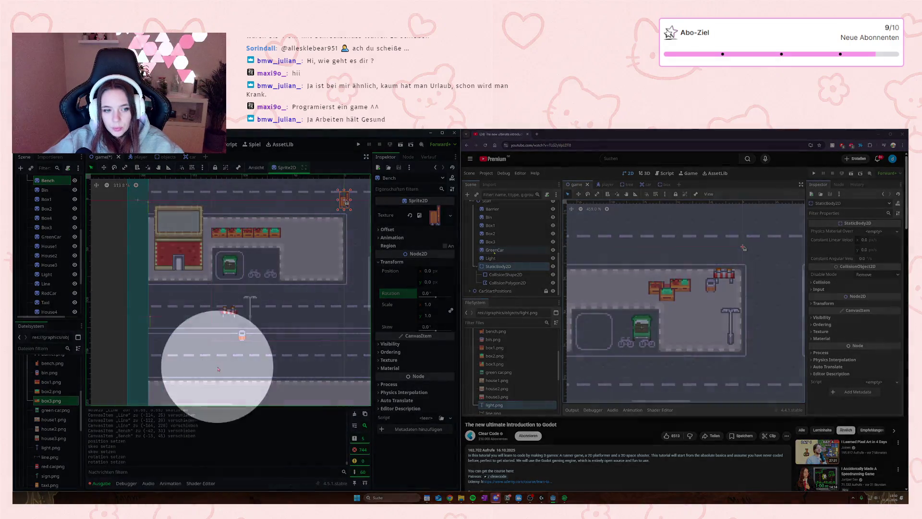
# - Line up the bench, street lamp and bin at the upper block's right edge
pyautogui.click(288, 319)
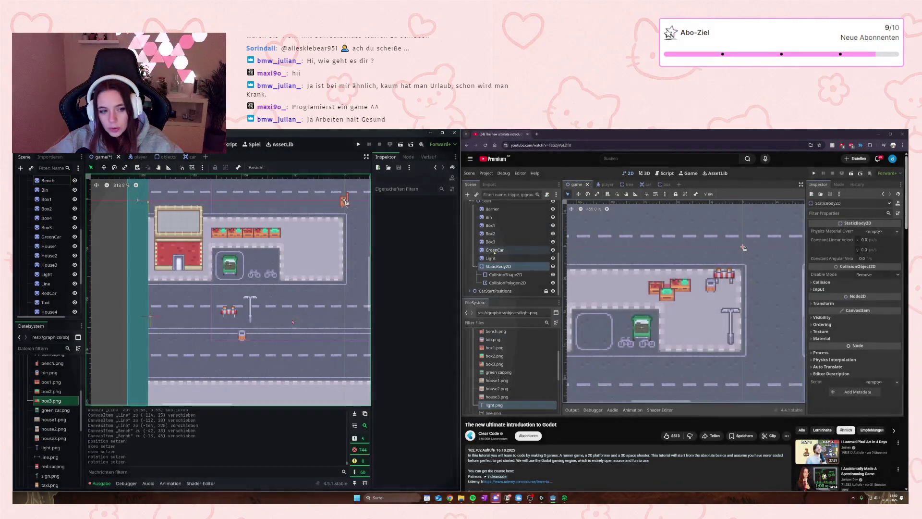
pyautogui.moveTo(345, 201); pyautogui.dragTo(333, 236)
pyautogui.moveTo(257, 299)
pyautogui.mouseDown()
pyautogui.moveTo(326, 204)
pyautogui.moveTo(346, 202)
pyautogui.moveTo(334, 202)
pyautogui.mouseUp()
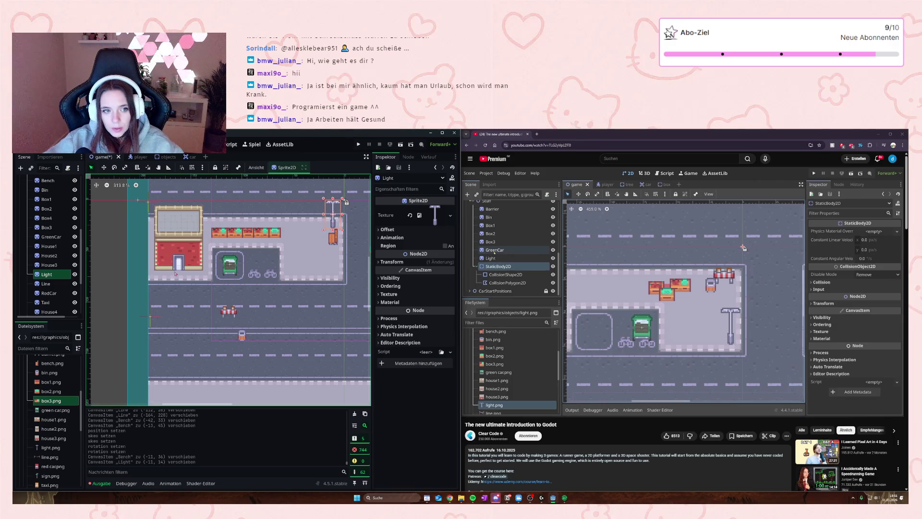
pyautogui.click(242, 337)
pyautogui.moveTo(242, 337); pyautogui.dragTo(333, 246)
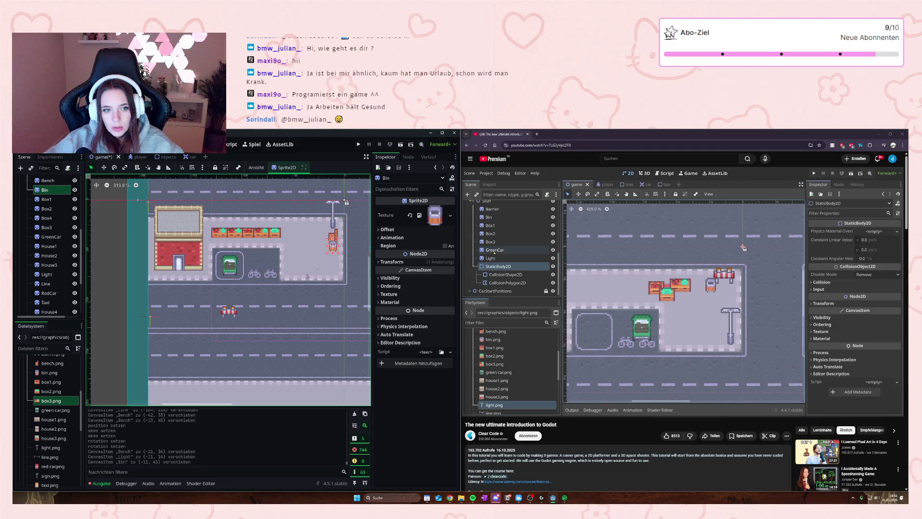
# - Move the Barrier beside the bikes and add more barrier.png barriers in a row
pyautogui.moveTo(229, 311); pyautogui.dragTo(291, 272)
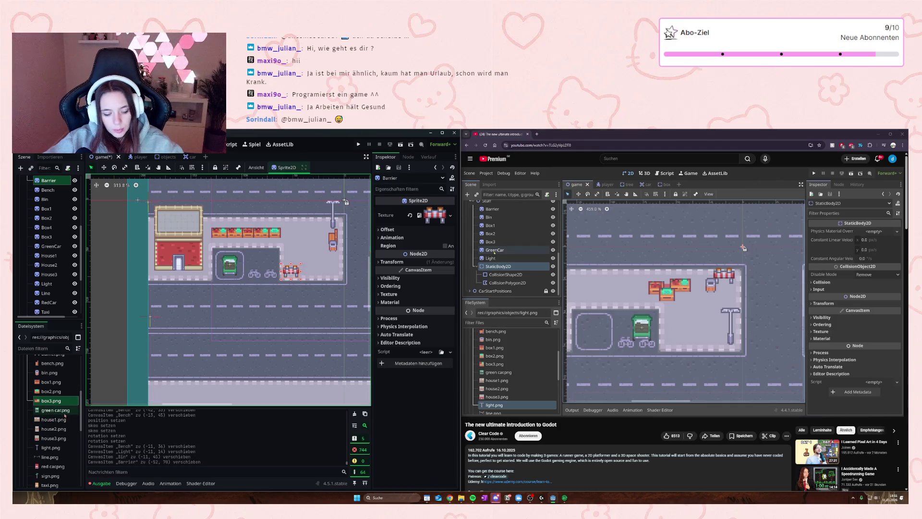
pyautogui.scroll(1, 53, 452)
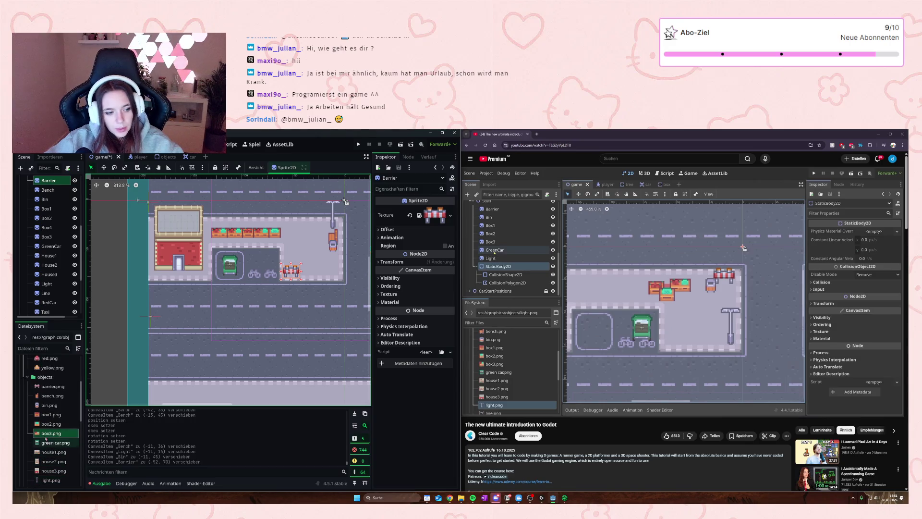
pyautogui.moveTo(51, 386)
pyautogui.mouseDown()
pyautogui.moveTo(240, 337)
pyautogui.moveTo(315, 273)
pyautogui.moveTo(293, 269)
pyautogui.moveTo(311, 267)
pyautogui.moveTo(120, 336)
pyautogui.moveTo(319, 260)
pyautogui.moveTo(335, 272)
pyautogui.moveTo(332, 262)
pyautogui.mouseUp()
pyautogui.click(315, 270)
pyautogui.scroll(-5, 56, 425)
pyautogui.scroll(6, 57, 424)
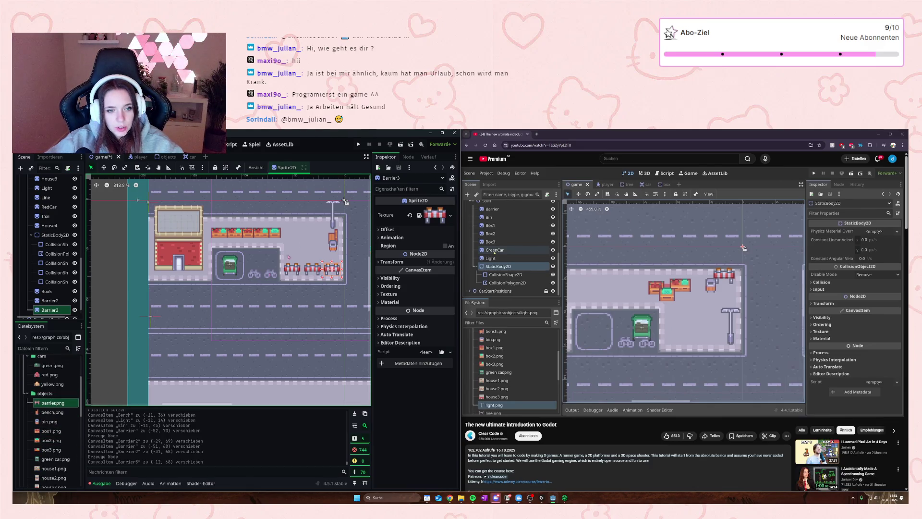
pyautogui.click(311, 246)
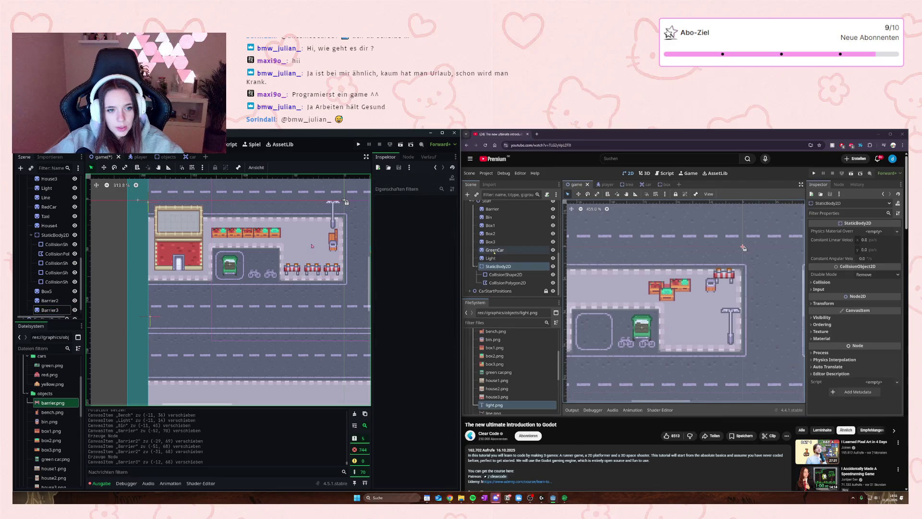
pyautogui.click(178, 250)
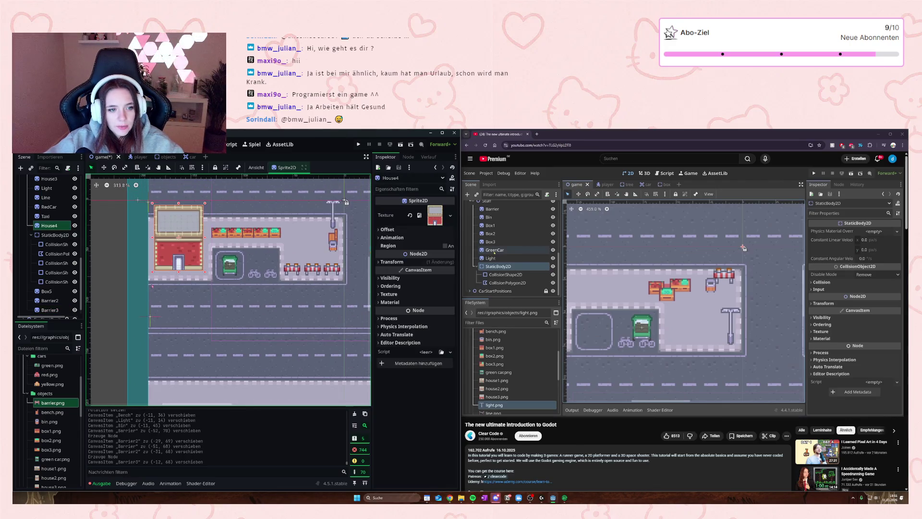
# - Add CollisionShape2D5 as a StaticBody2D child via the COLL search, with a New RectangleShape2D
pyautogui.click(54, 263)
pyautogui.click(56, 244)
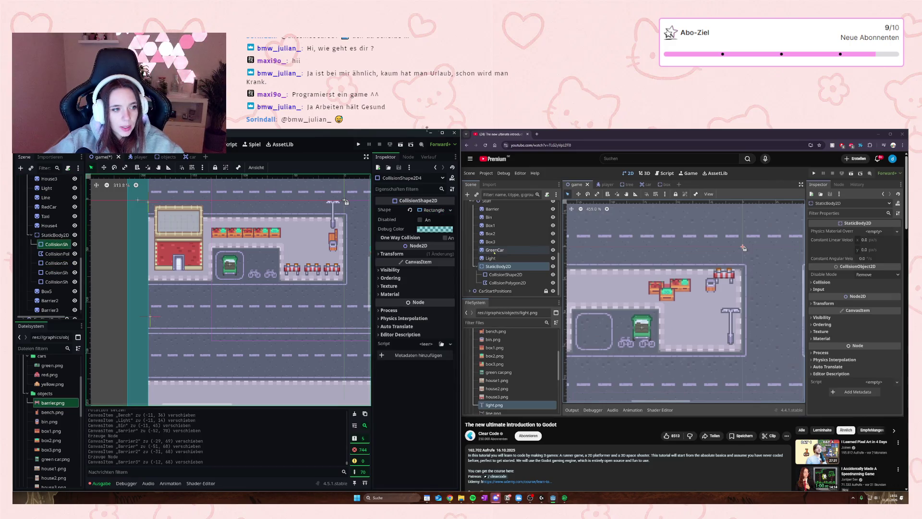
pyautogui.click(53, 235)
pyautogui.rightClick(54, 235)
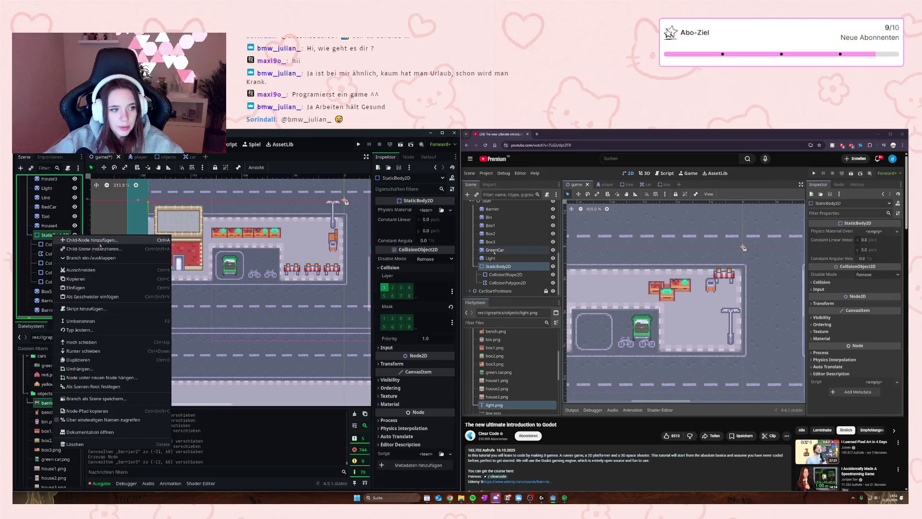
pyautogui.click(106, 241)
pyautogui.write('COLL')
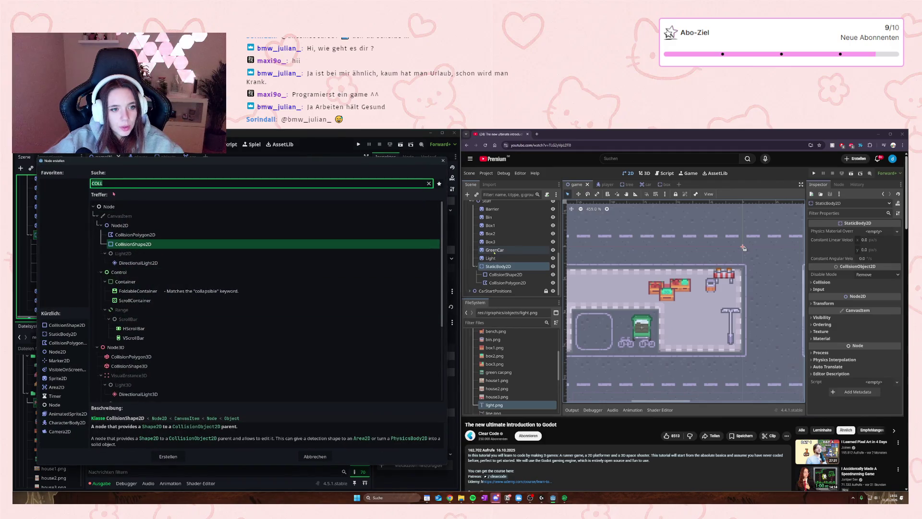
pyautogui.click(136, 244)
pyautogui.click(168, 456)
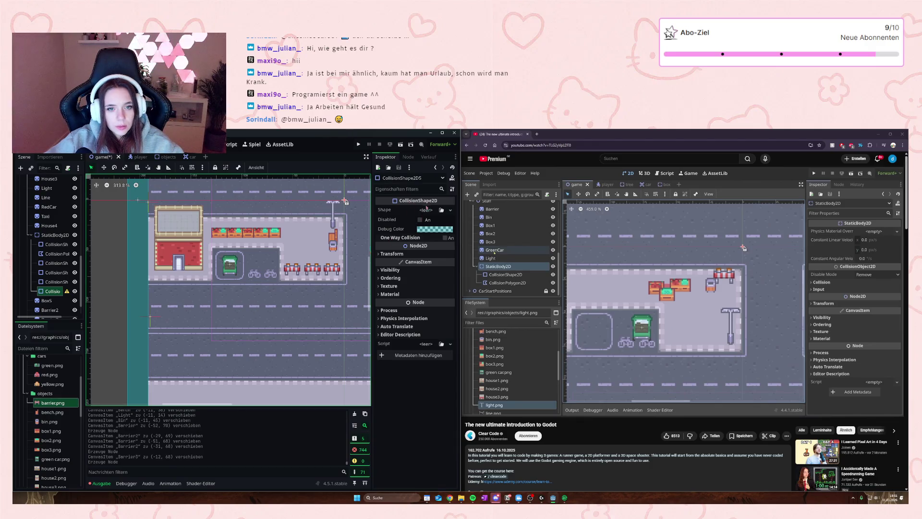
pyautogui.click(427, 210)
pyautogui.click(418, 270)
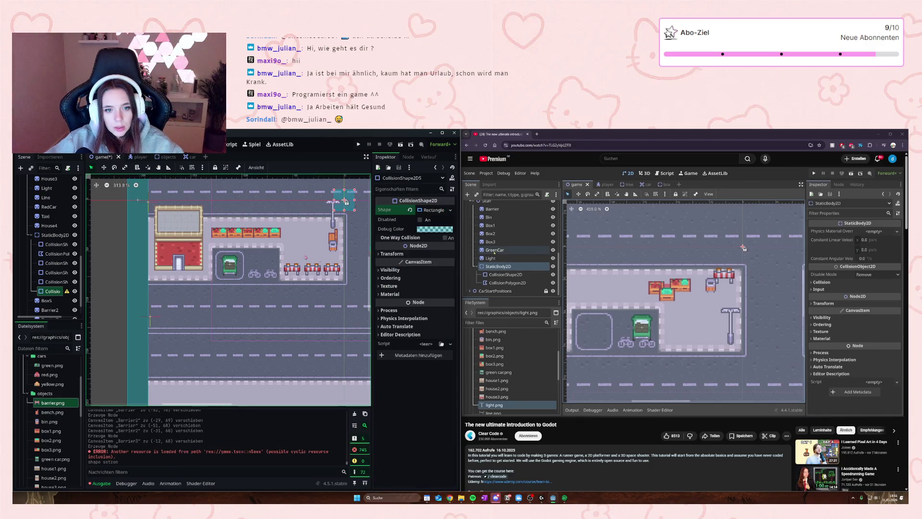